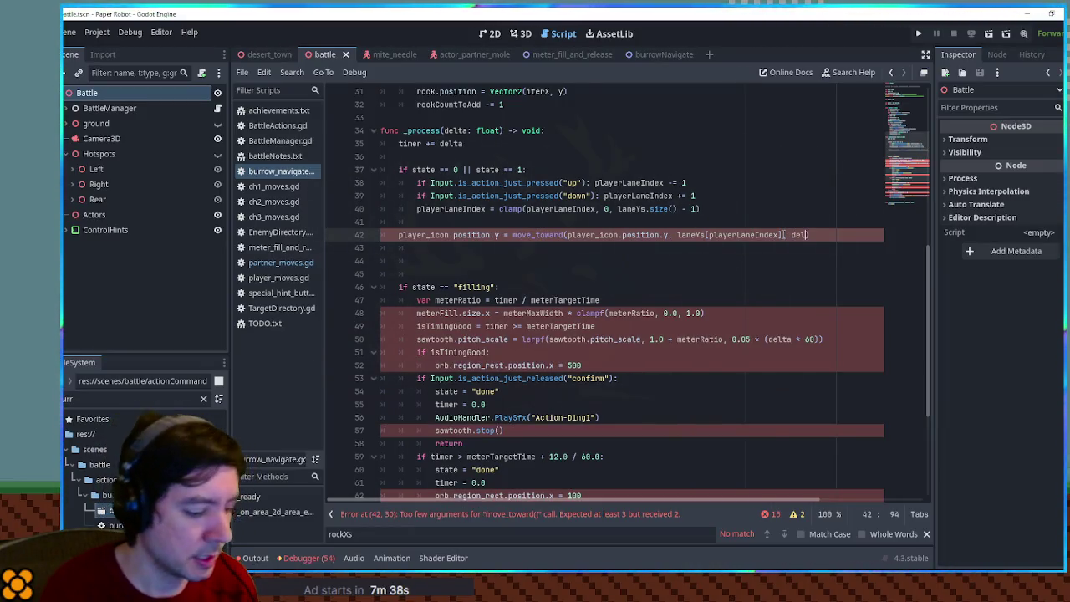
# Step: Finish the move_toward call on line 42 so the icon steps by delta * 100.0
pyautogui.write('ta)')
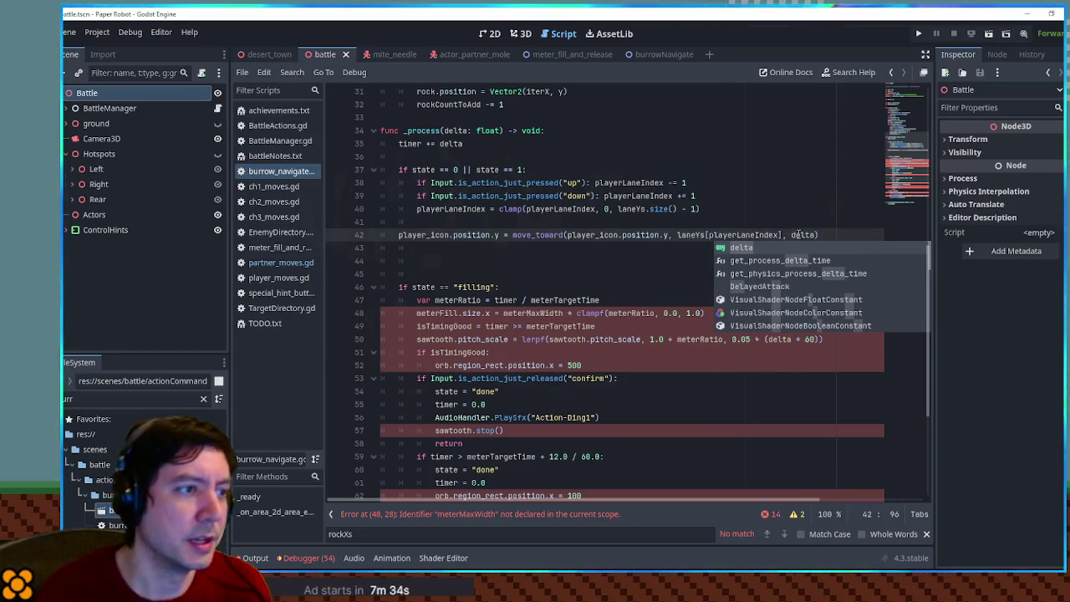
pyautogui.scroll(10, 798, 240)
pyautogui.scroll(-13, 452, 249)
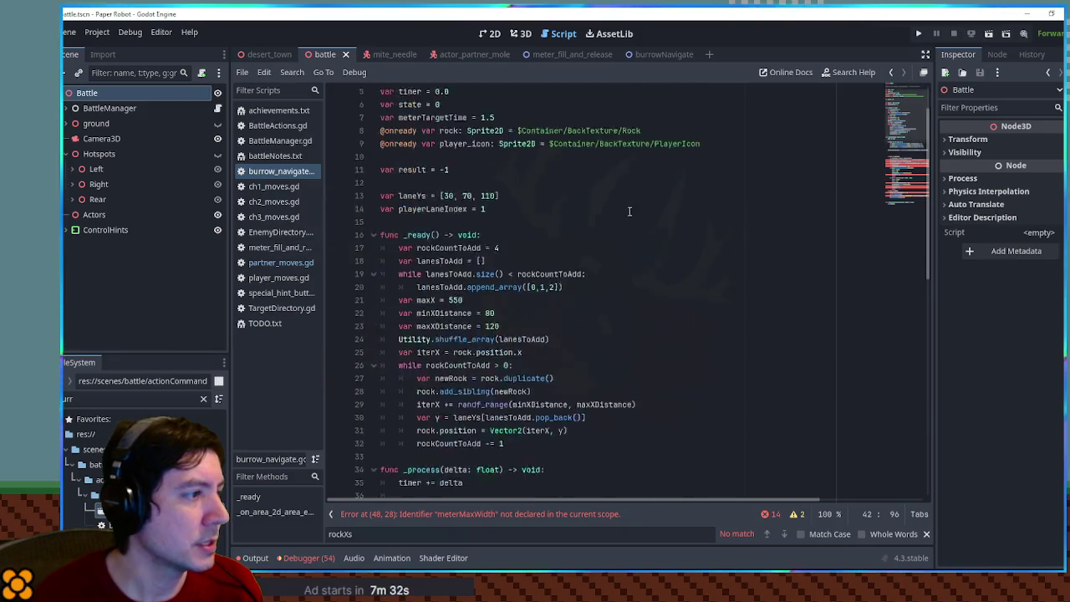
pyautogui.click(818, 221)
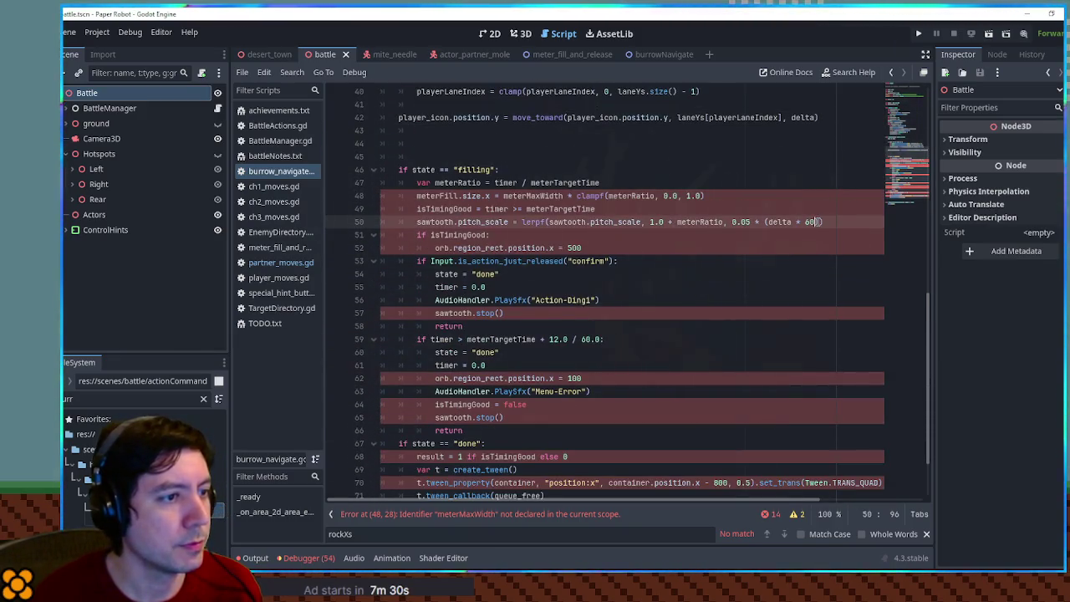
pyautogui.scroll(3, 779, 221)
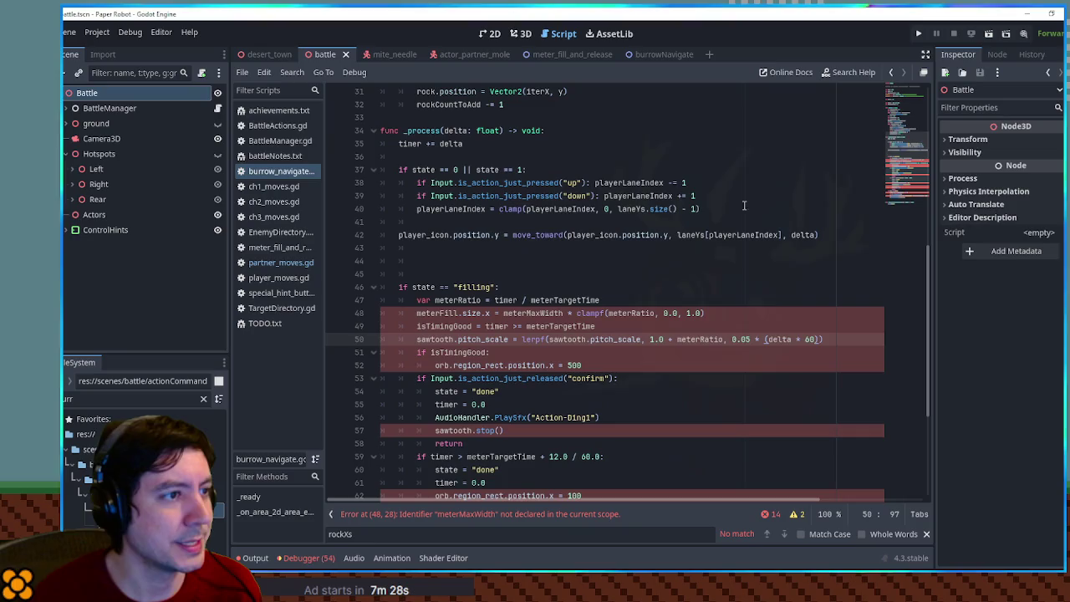
pyautogui.click(814, 235)
pyautogui.write('* 100.0')
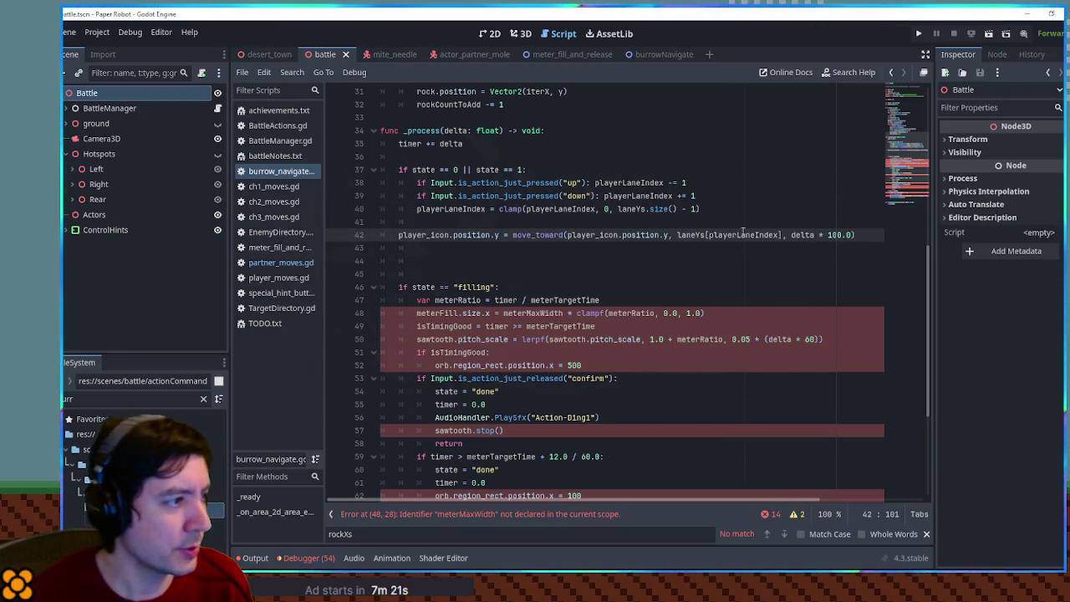
pyautogui.click(441, 253)
# Step: Change the "filling" state check to 1 and delete the old filling-meter block
pyautogui.click(453, 287)
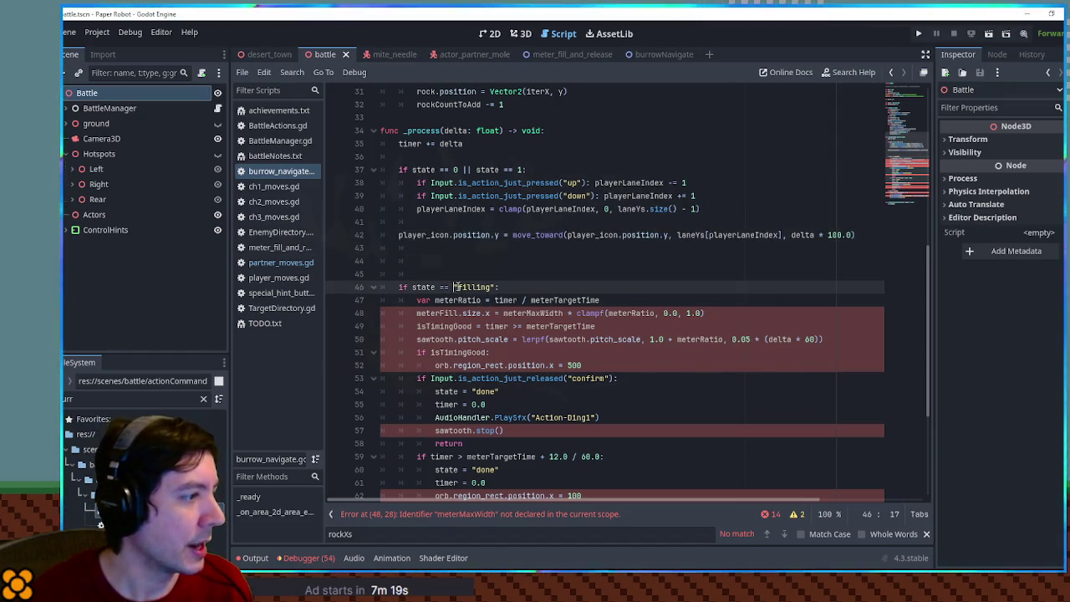
pyautogui.write('1')
pyautogui.click(417, 300)
pyautogui.scroll(-5, 426, 299)
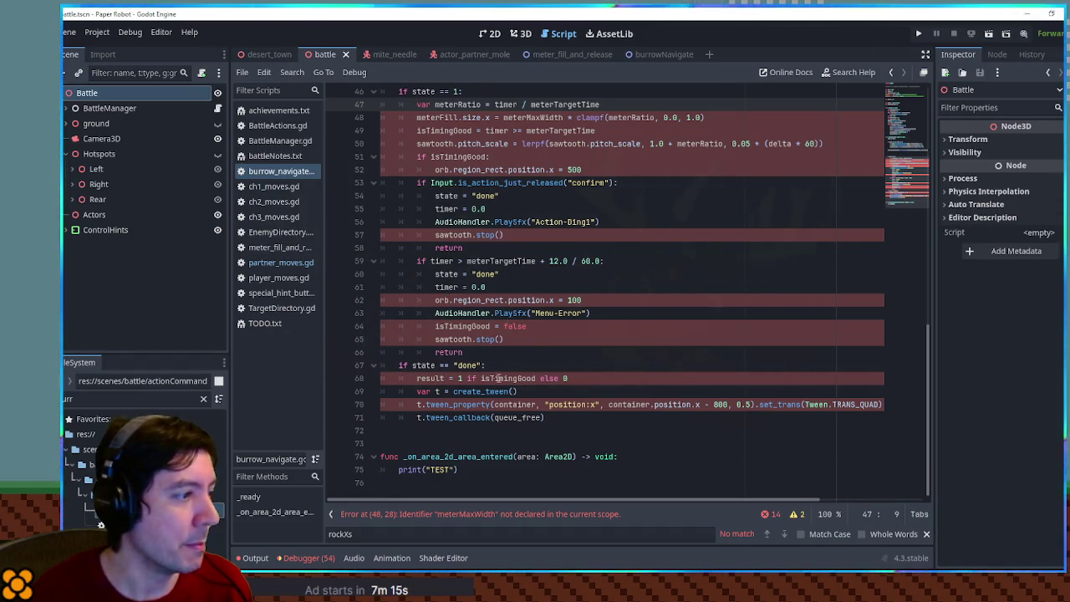
pyautogui.keyDown('shift'); pyautogui.click(474, 354); pyautogui.keyUp('shift')
pyautogui.press('BackSpace')
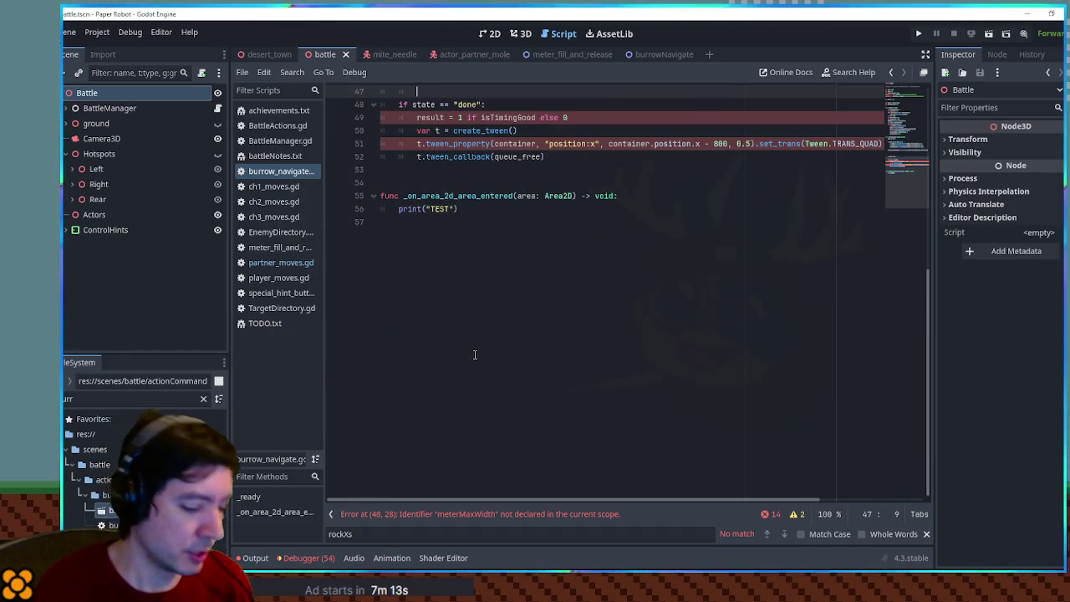
pyautogui.write('pass')
# Step: Comment out the done block's result and tween lines 49–52 with Ctrl+K
pyautogui.moveTo(555, 156); pyautogui.dragTo(417, 117)
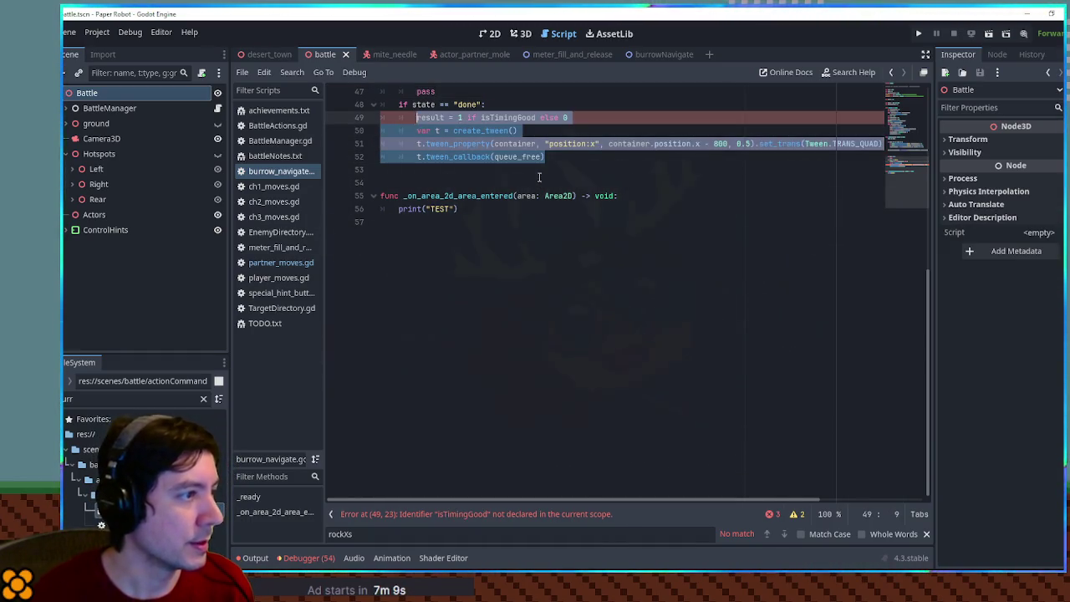
pyautogui.click(545, 157)
pyautogui.scroll(10, 502, 251)
pyautogui.scroll(-3, 486, 291)
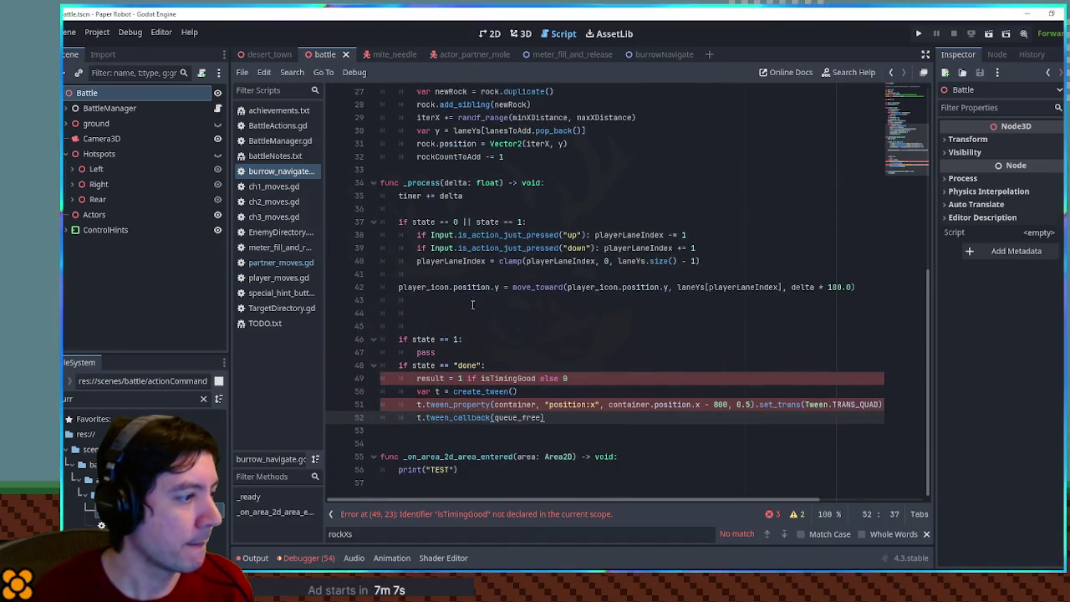
pyautogui.doubleClick(438, 378)
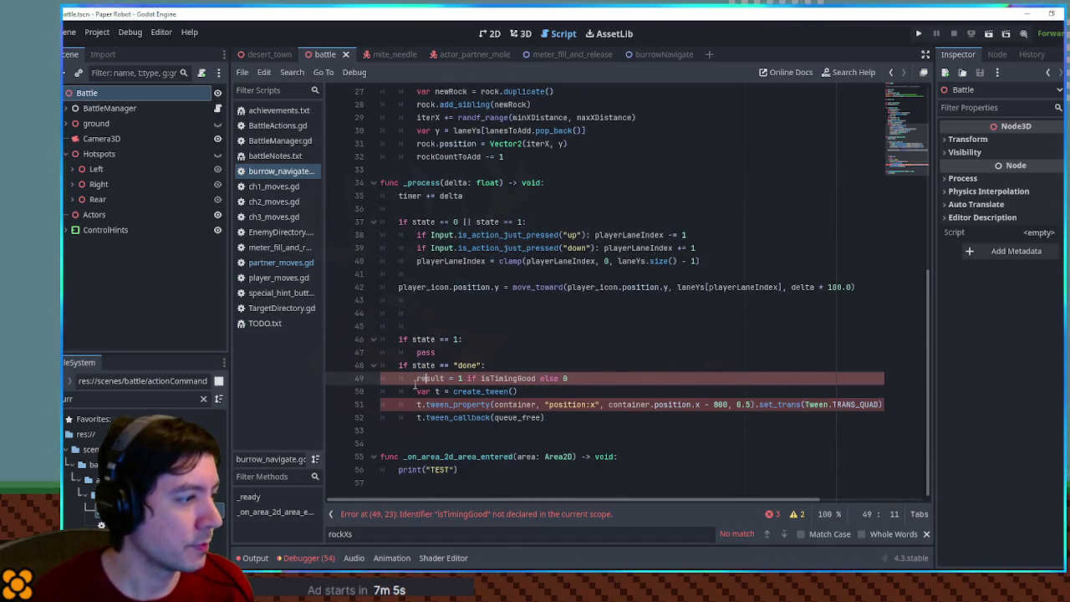
pyautogui.moveTo(419, 378); pyautogui.dragTo(559, 418)
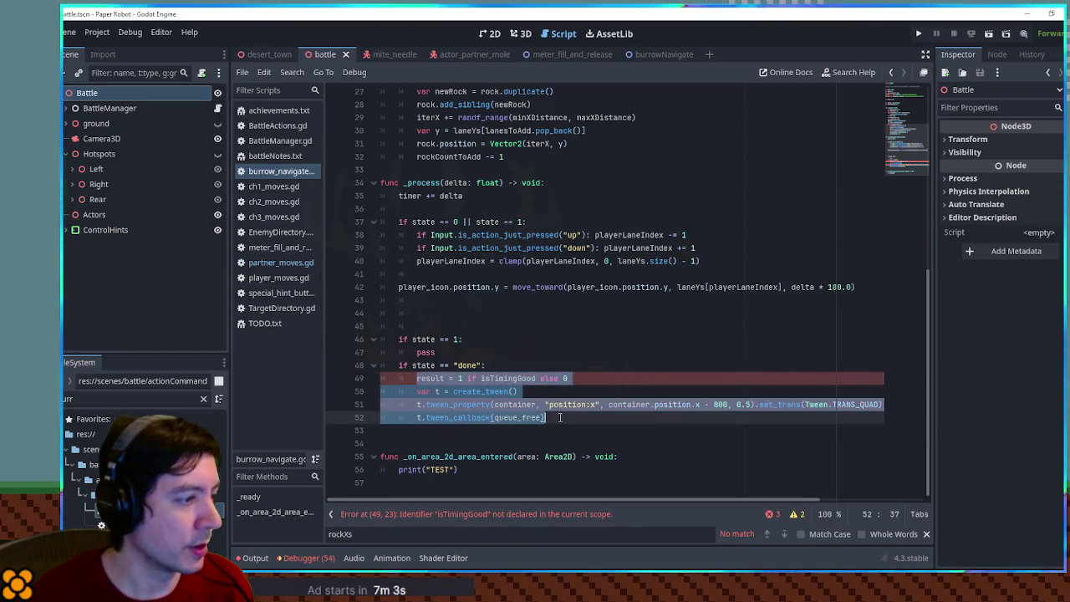
pyautogui.hotkey('ctrl', 'k')
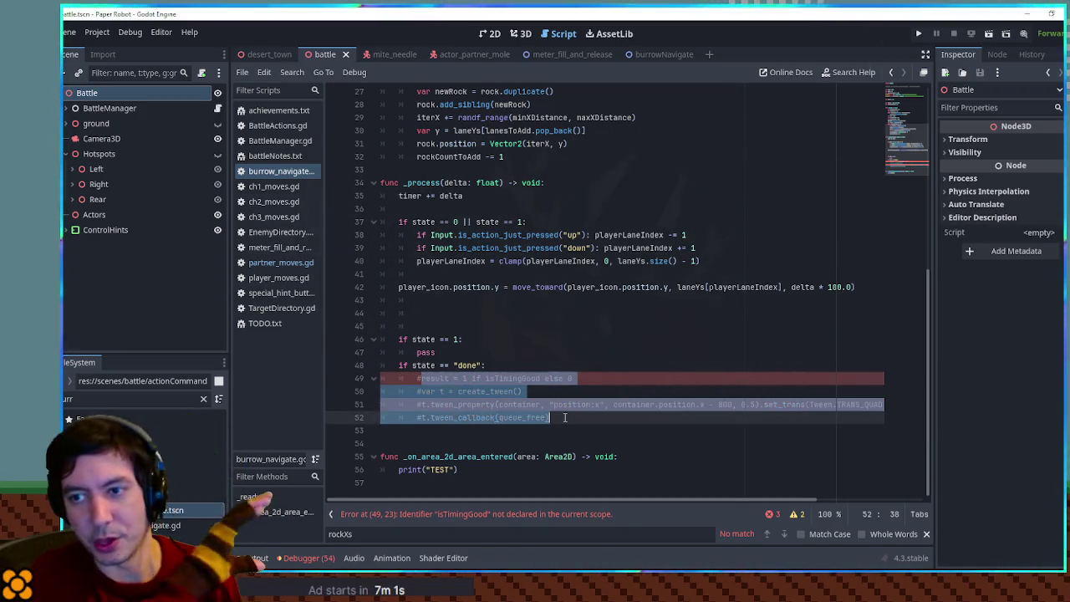
# Step: Add a pass line under the done check
pyautogui.click(516, 353)
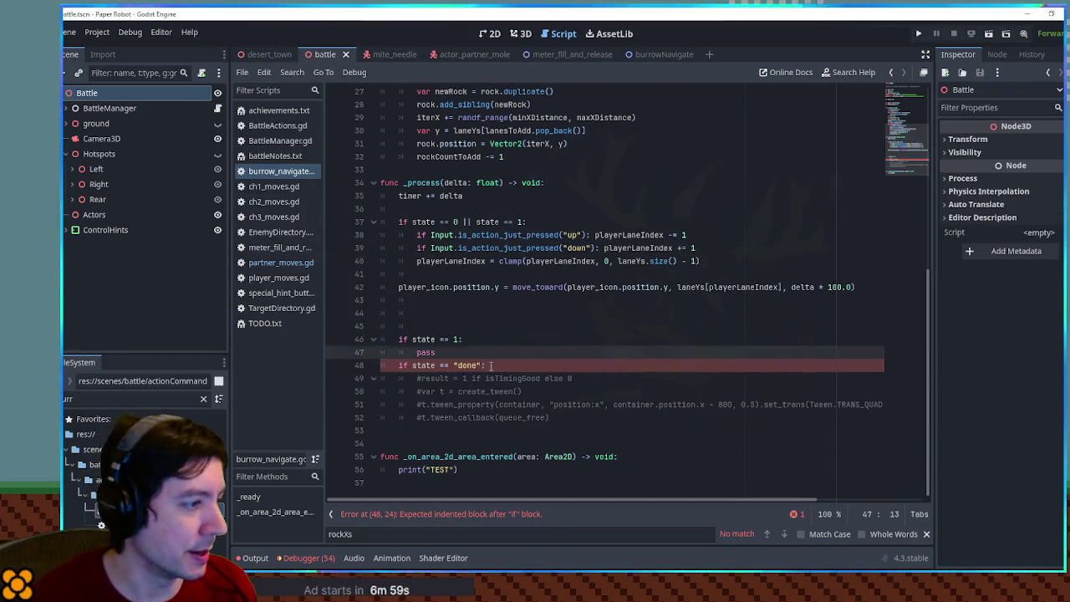
pyautogui.click(491, 365)
pyautogui.press('Return')
pyautogui.write('pass')
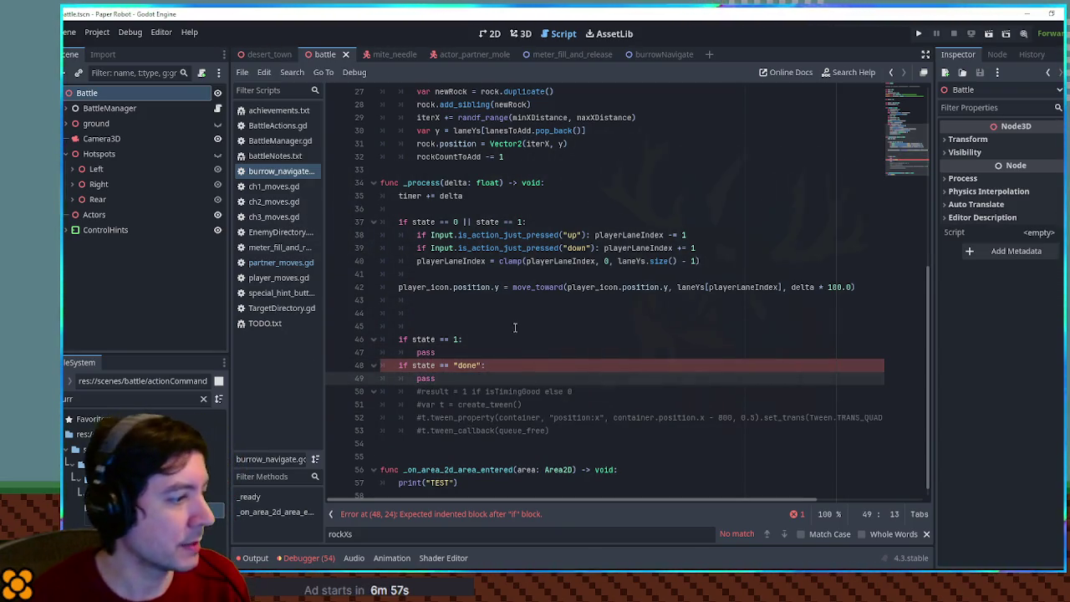
pyautogui.click(513, 327)
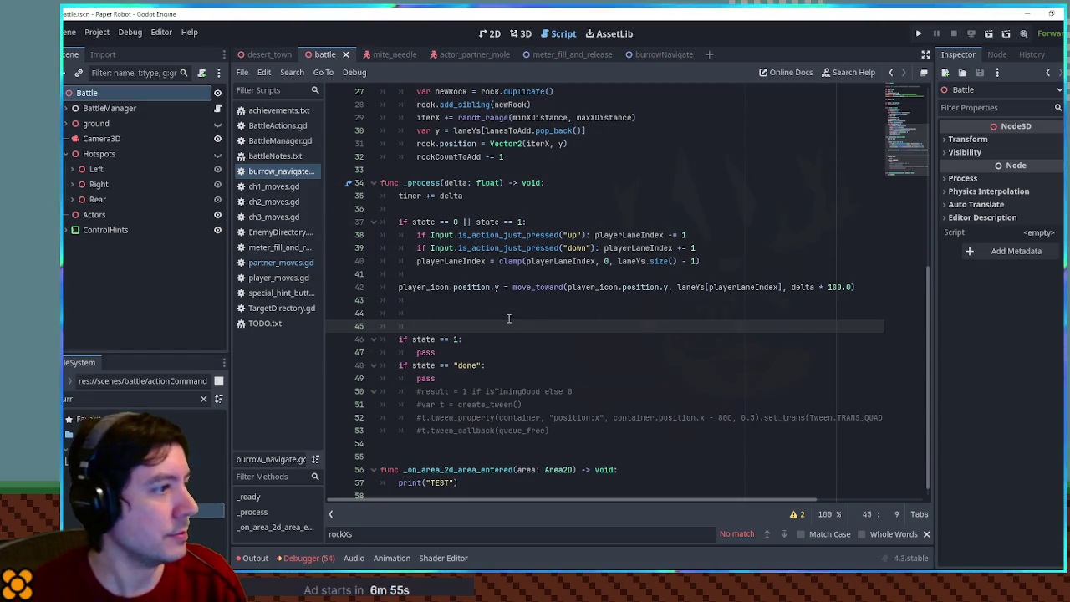
# Step: Below line 42, add 'if state == 1:' with the body 'player_icon.position.x += 0.0'
pyautogui.scroll(7, 510, 316)
pyautogui.scroll(-5, 517, 306)
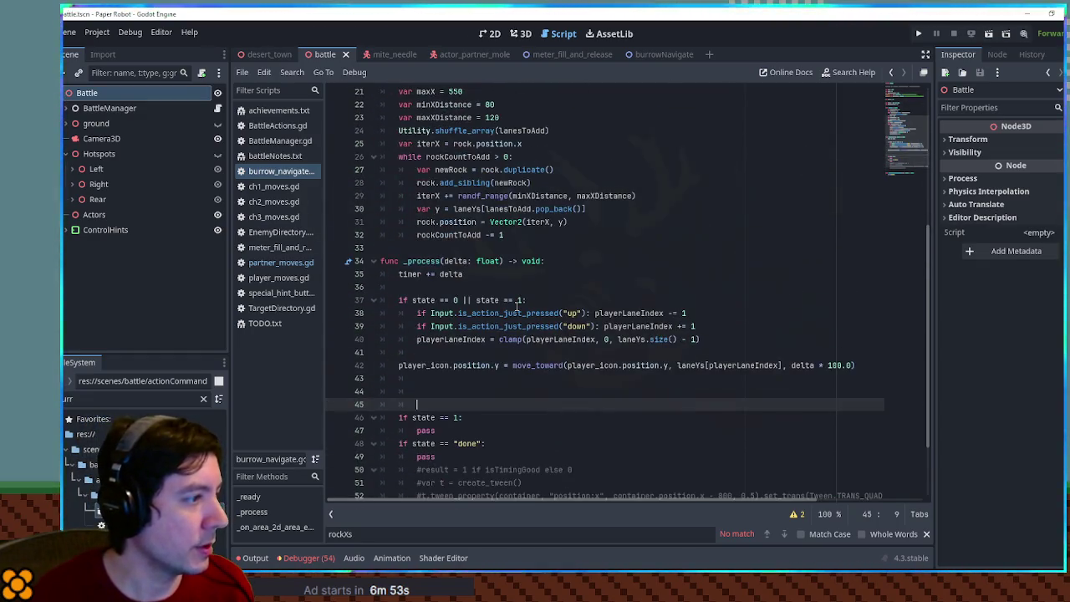
pyautogui.click(444, 380)
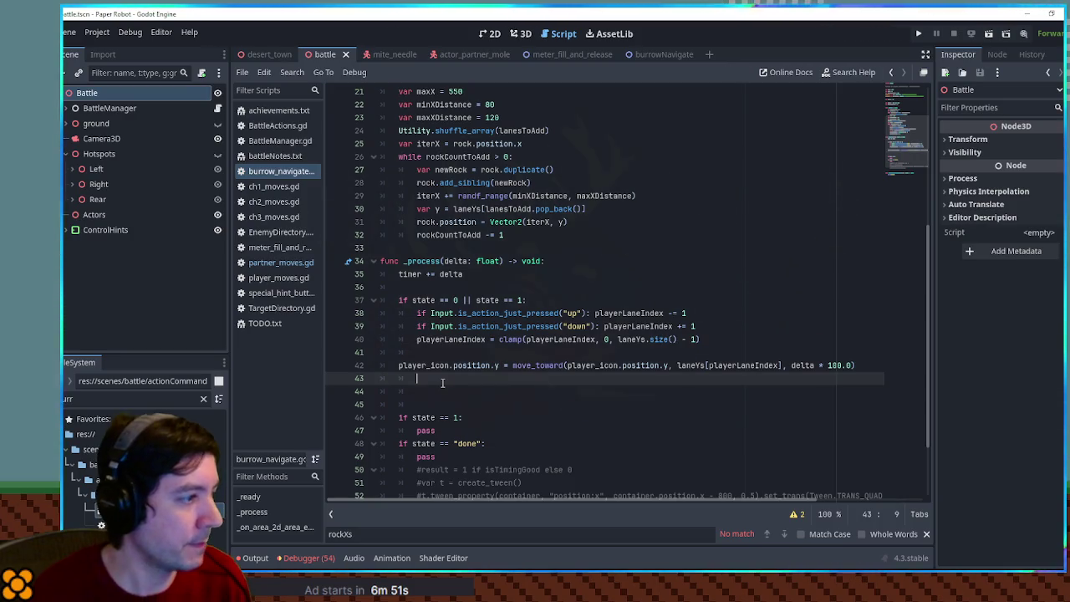
pyautogui.press('Return')
pyautogui.write('if state ')
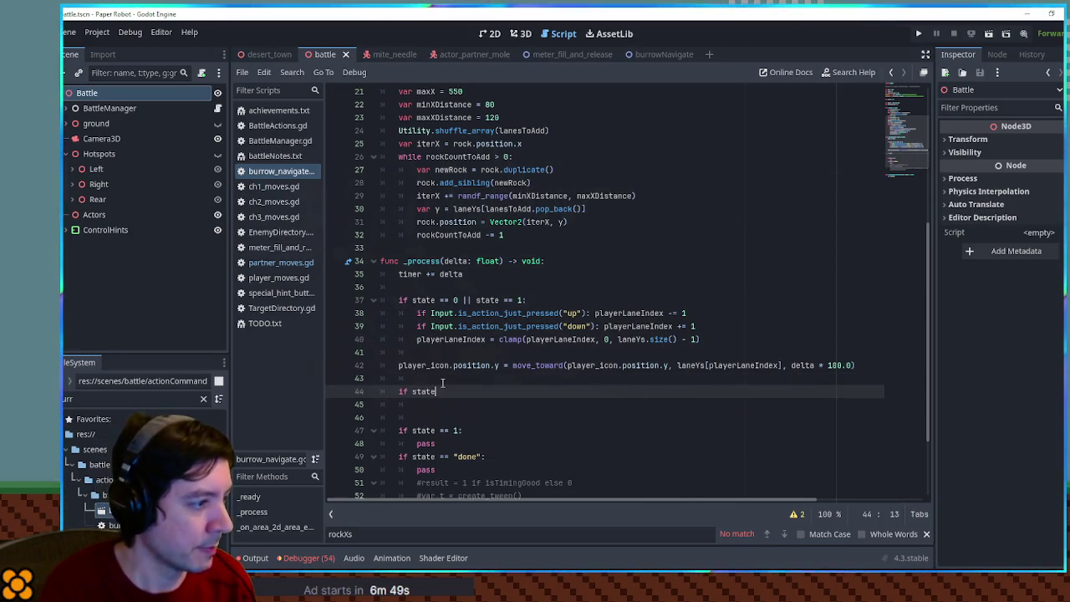
pyautogui.write('== 1:')
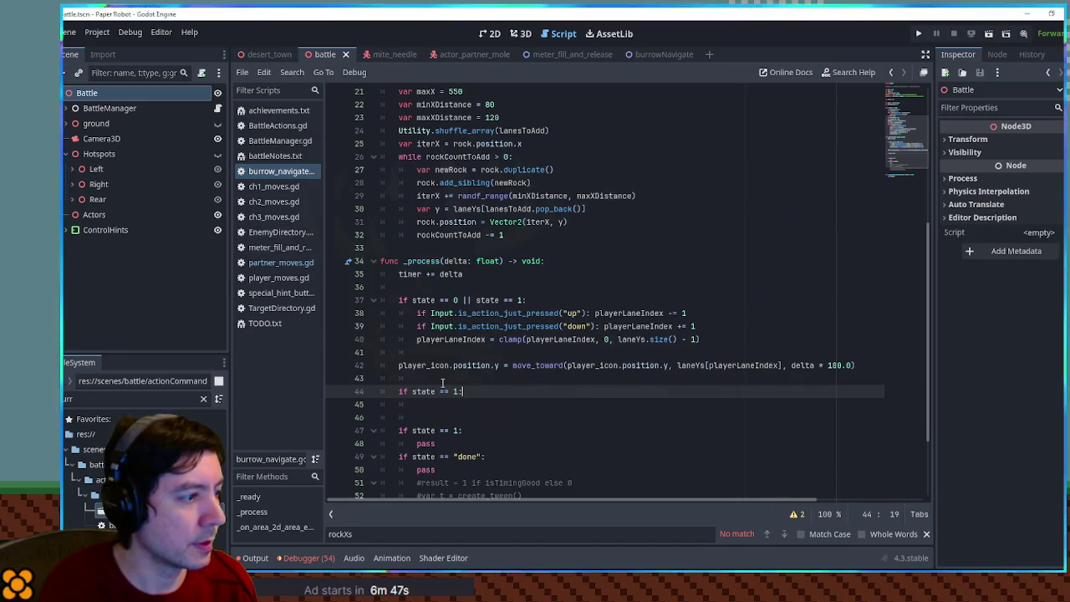
pyautogui.press('Return')
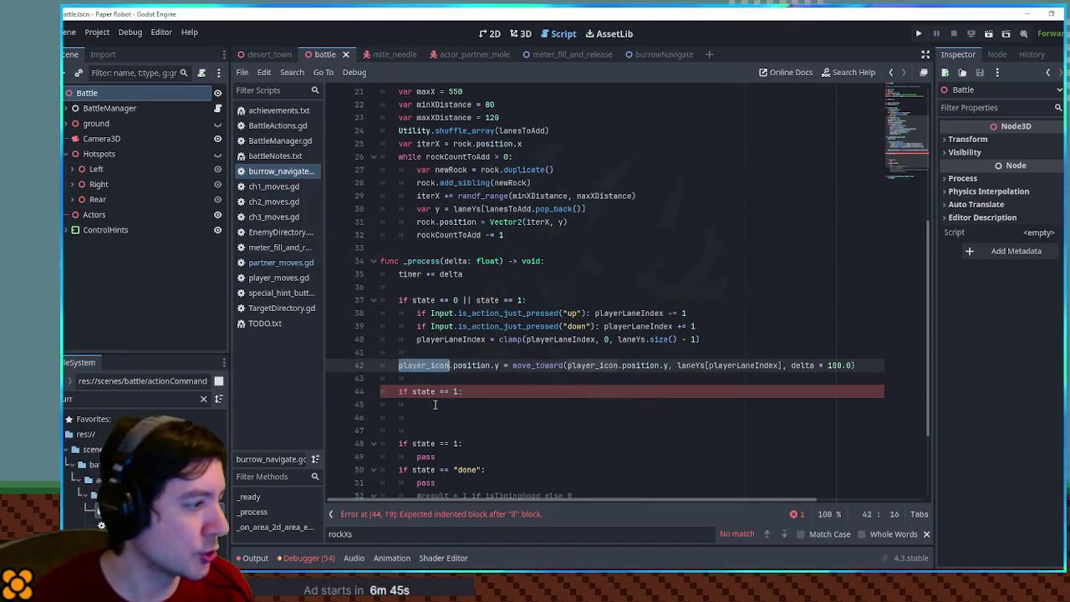
pyautogui.write('player_icon.posi')
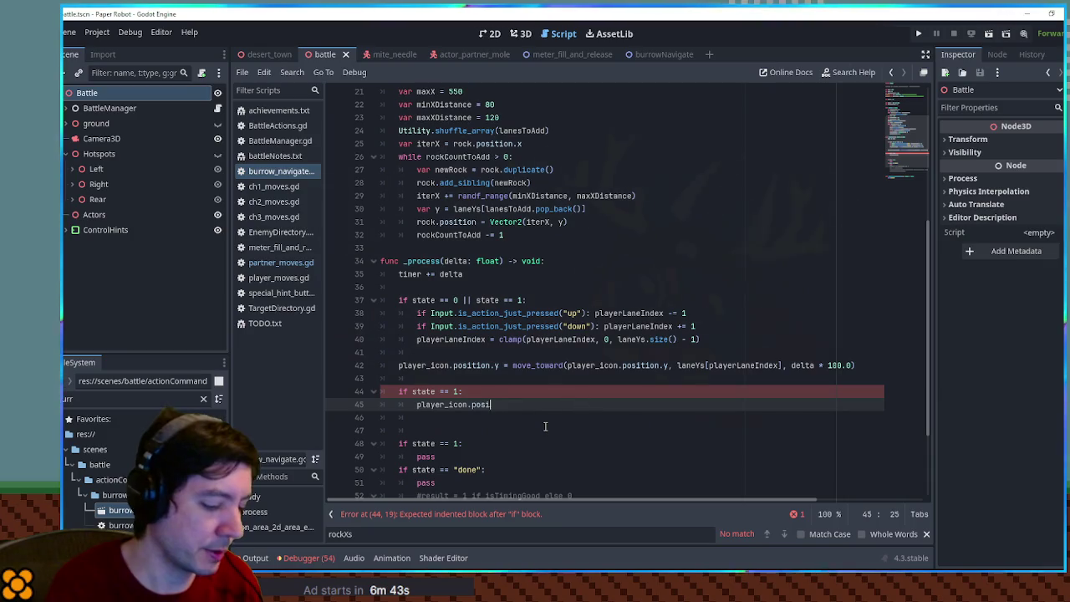
pyautogui.write('tion.x += ')
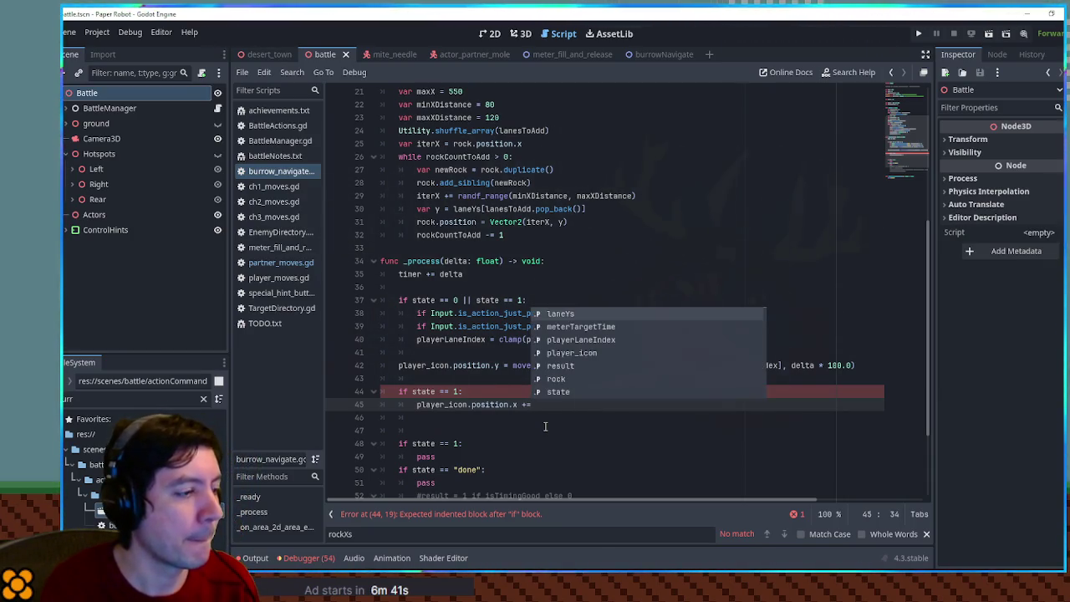
pyautogui.write('0.0')
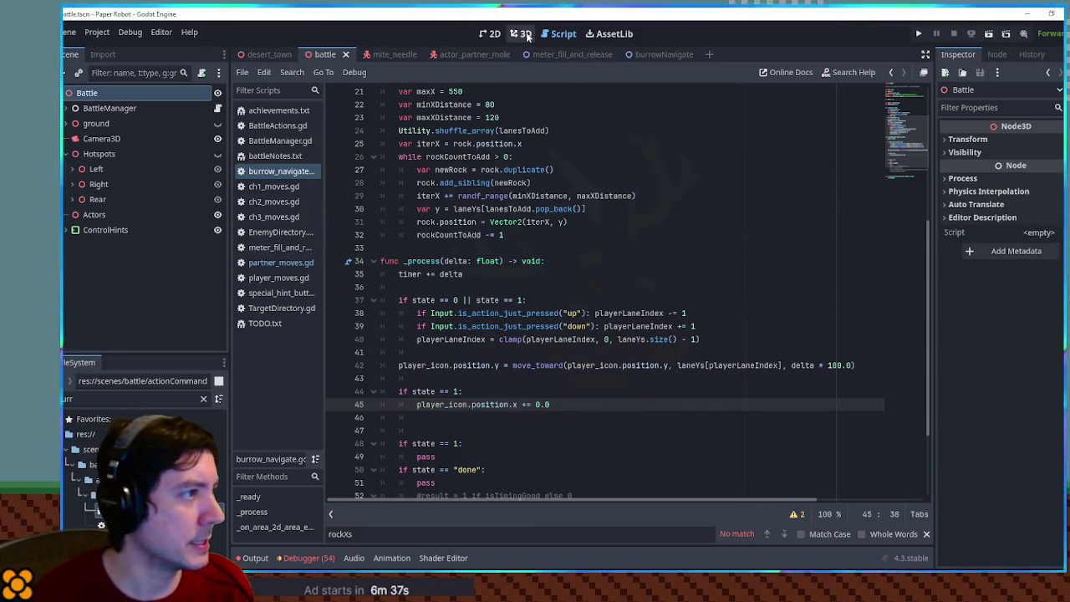
pyautogui.click(493, 33)
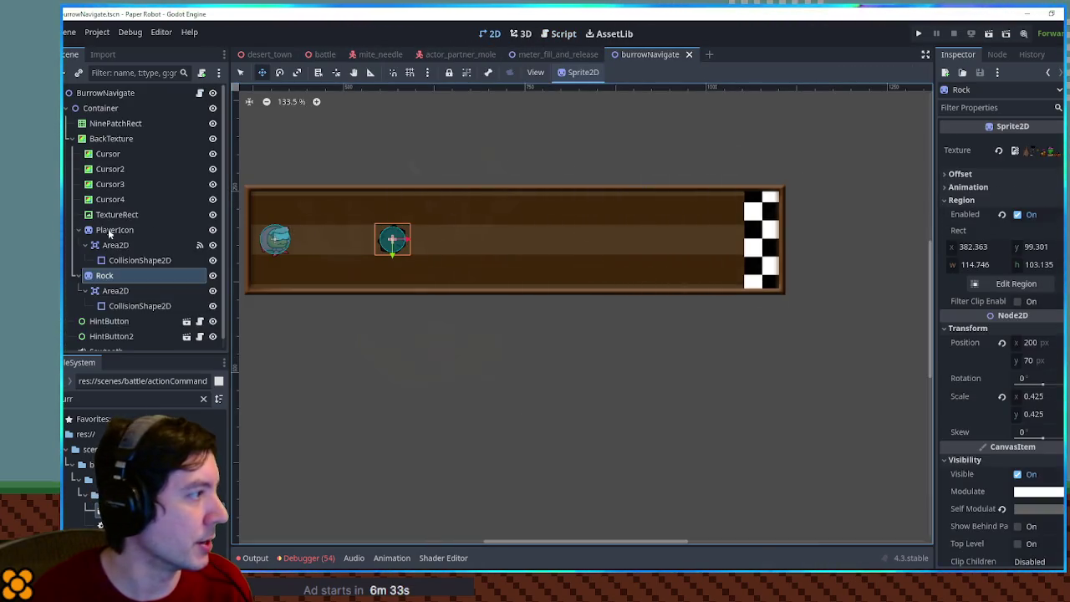
# Step: Drag PlayerIcon onto the finish to read its x, then undo so it stays at 38, 70
pyautogui.click(114, 230)
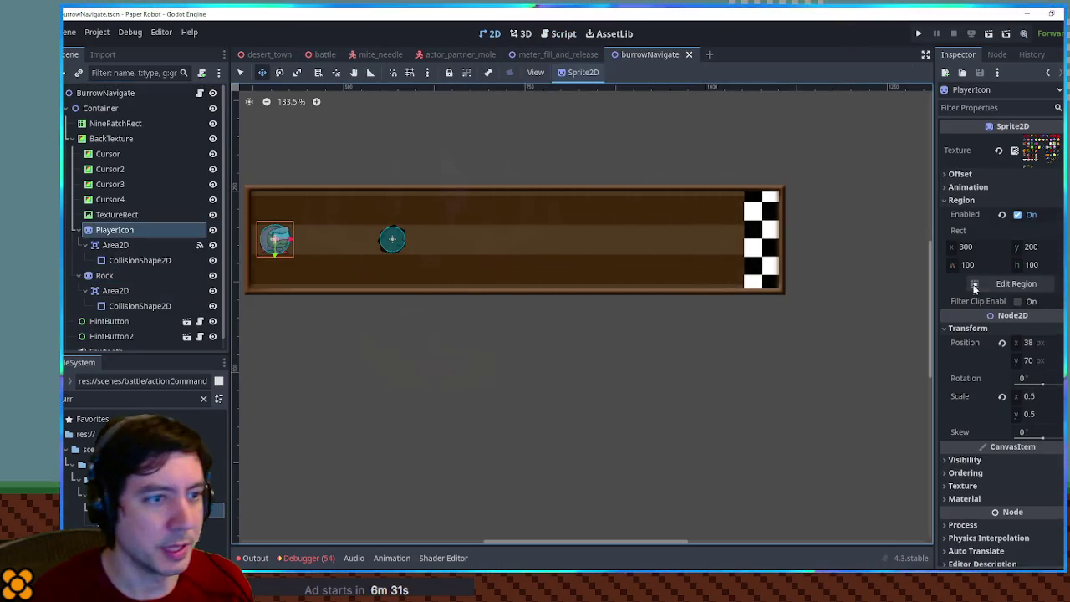
pyautogui.moveTo(275, 240); pyautogui.dragTo(742, 243)
pyautogui.hotkey('ctrl', 'z')
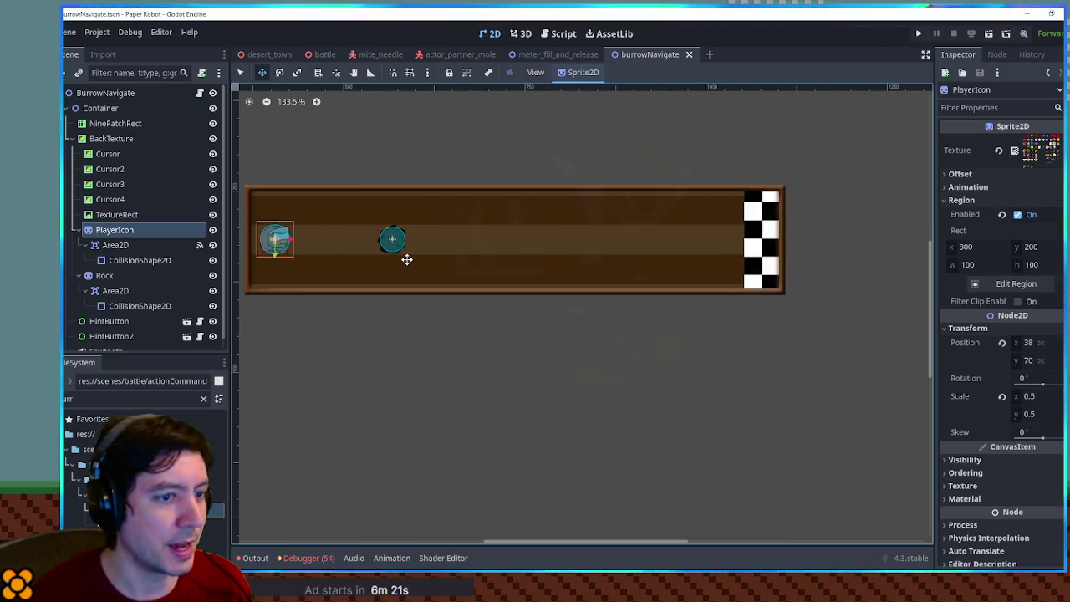
pyautogui.click(559, 33)
pyautogui.scroll(5, 441, 287)
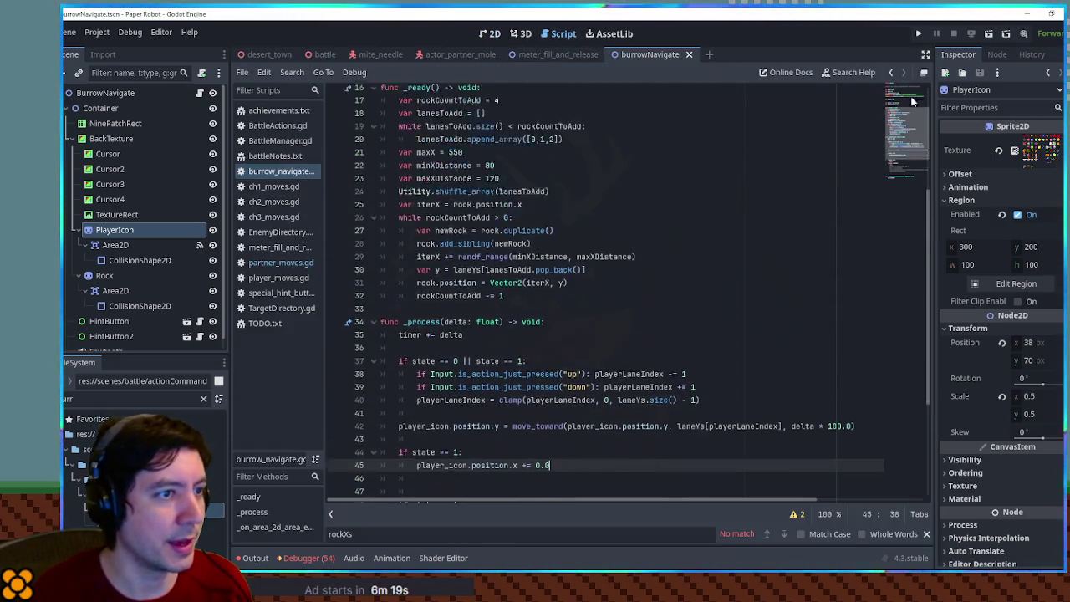
# Step: Declare var endX = 685 on line 13 and compare it with the burrow track layout
pyautogui.click(593, 237)
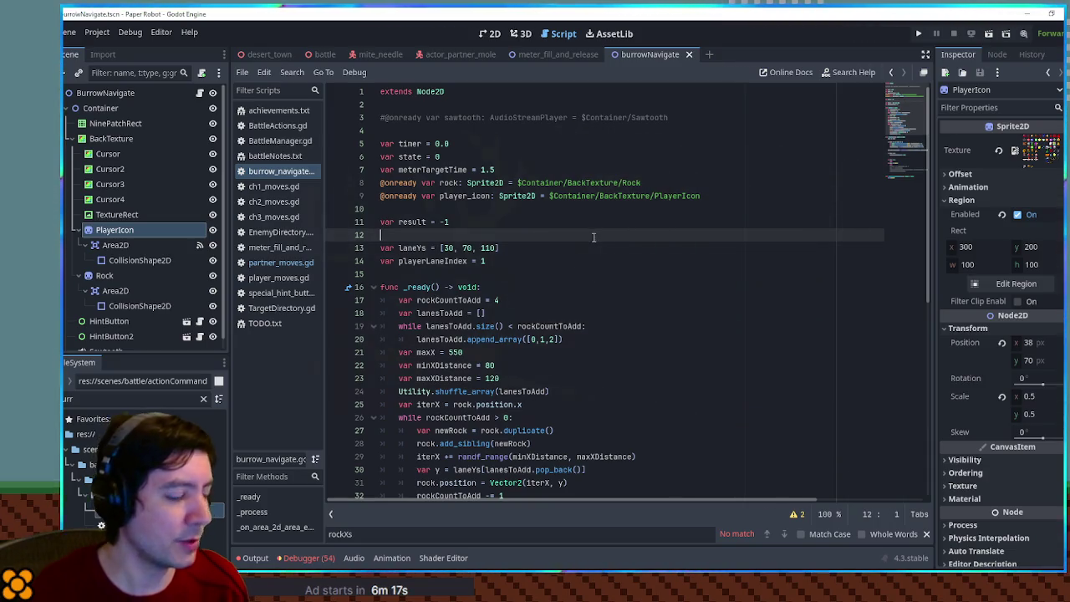
pyautogui.press('Return')
pyautogui.write('var ')
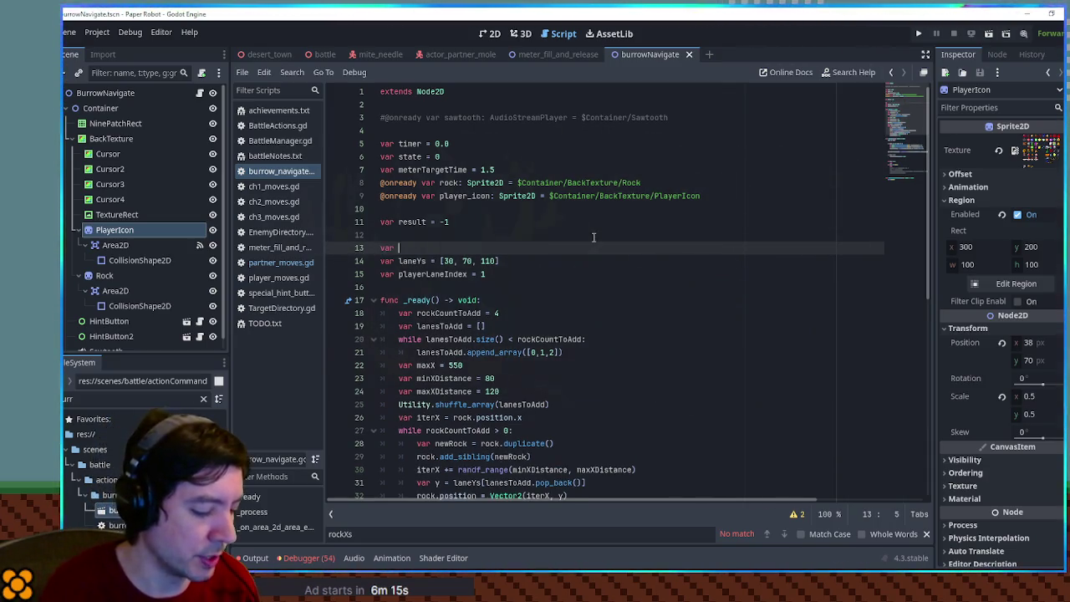
pyautogui.write('endX = 685')
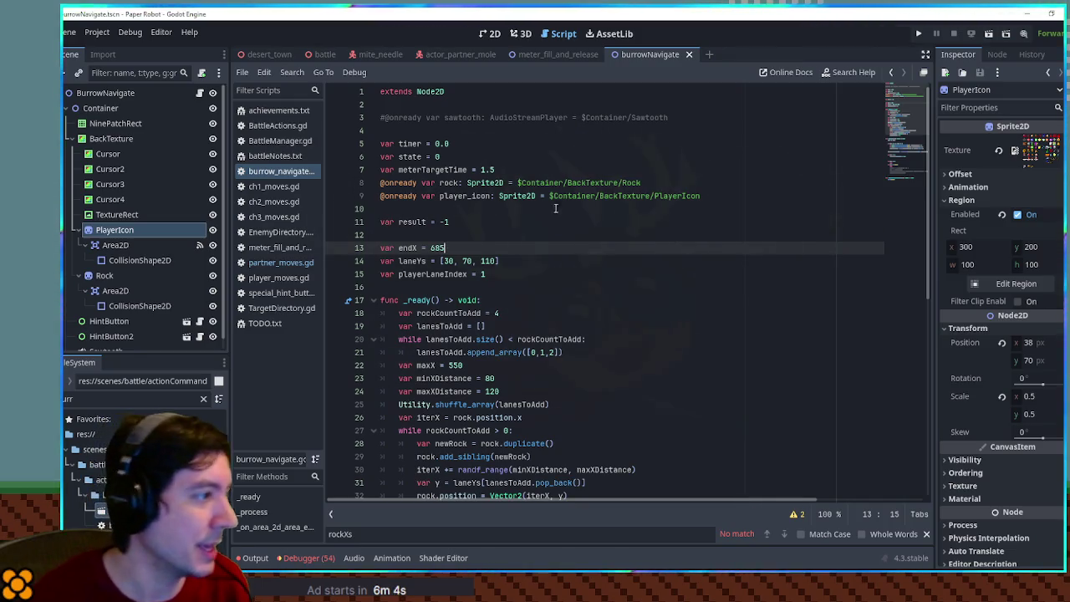
pyautogui.doubleClick(408, 247)
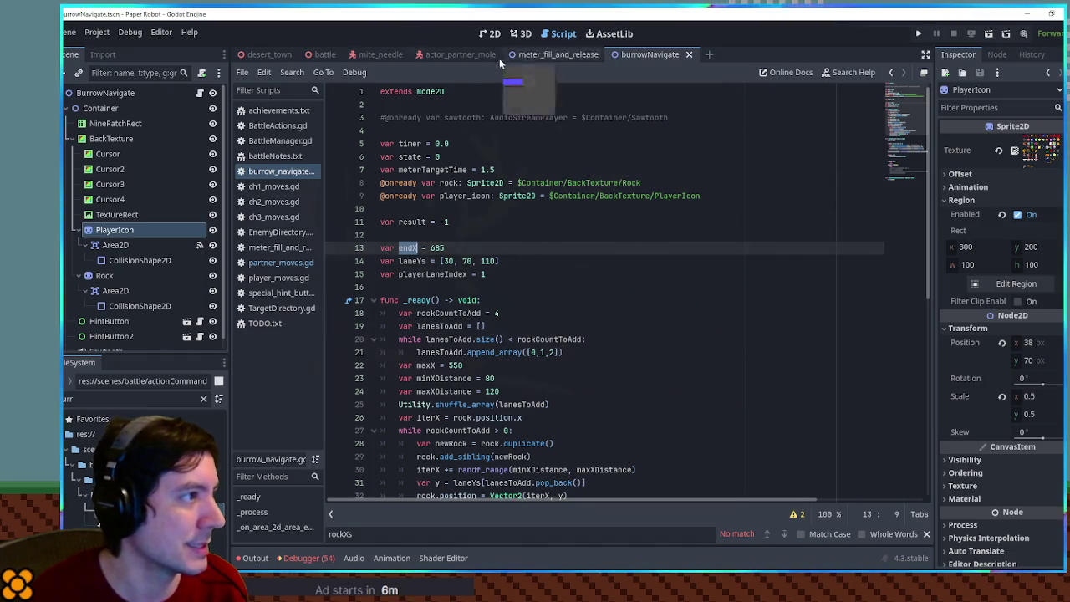
pyautogui.click(495, 36)
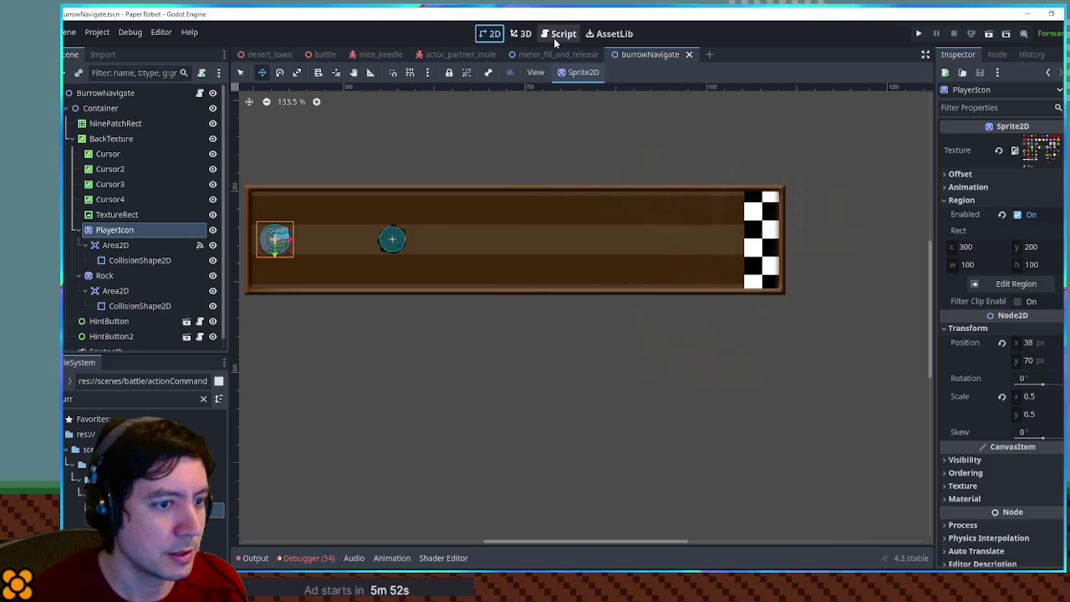
pyautogui.click(553, 37)
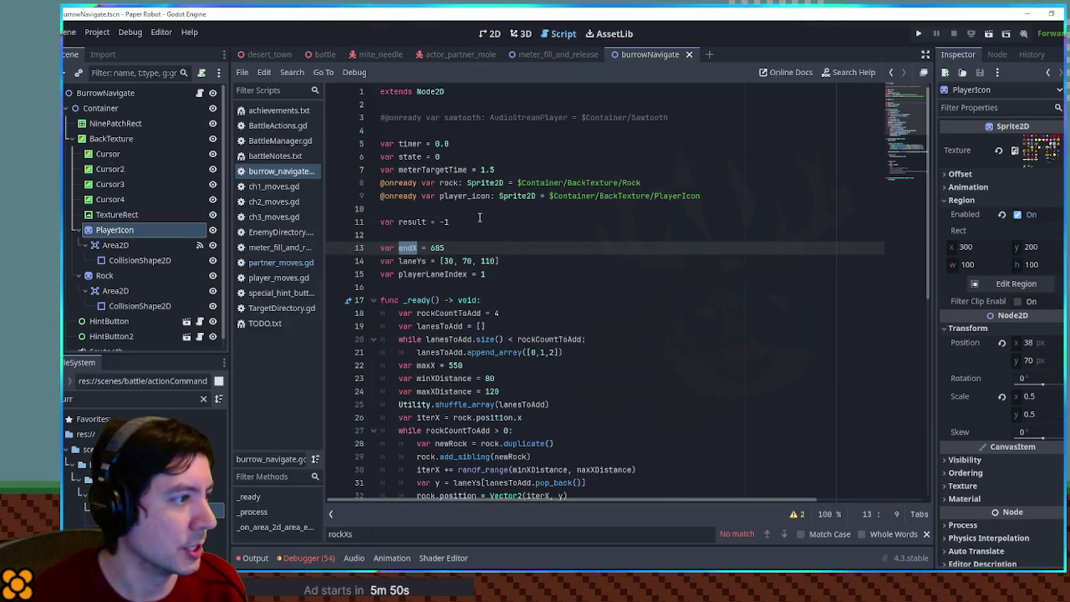
# Step: Add 'var startX = 38' and an unfinished 'var totalRunTime =' above endX
pyautogui.click(493, 235)
pyautogui.press('Return')
pyautogui.write('var startX = ')
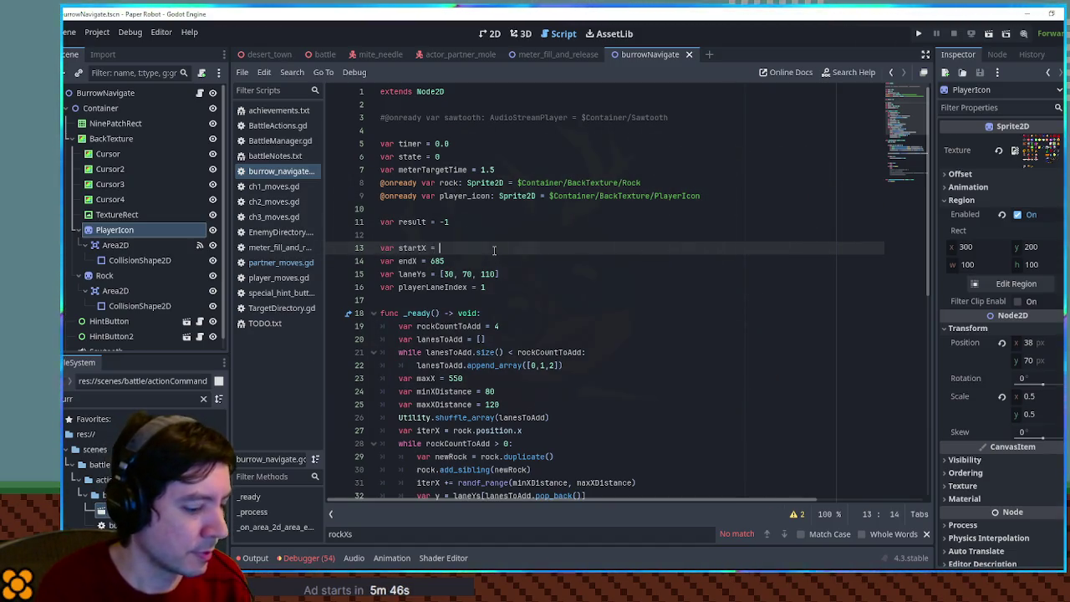
pyautogui.write('38')
pyautogui.press('Return')
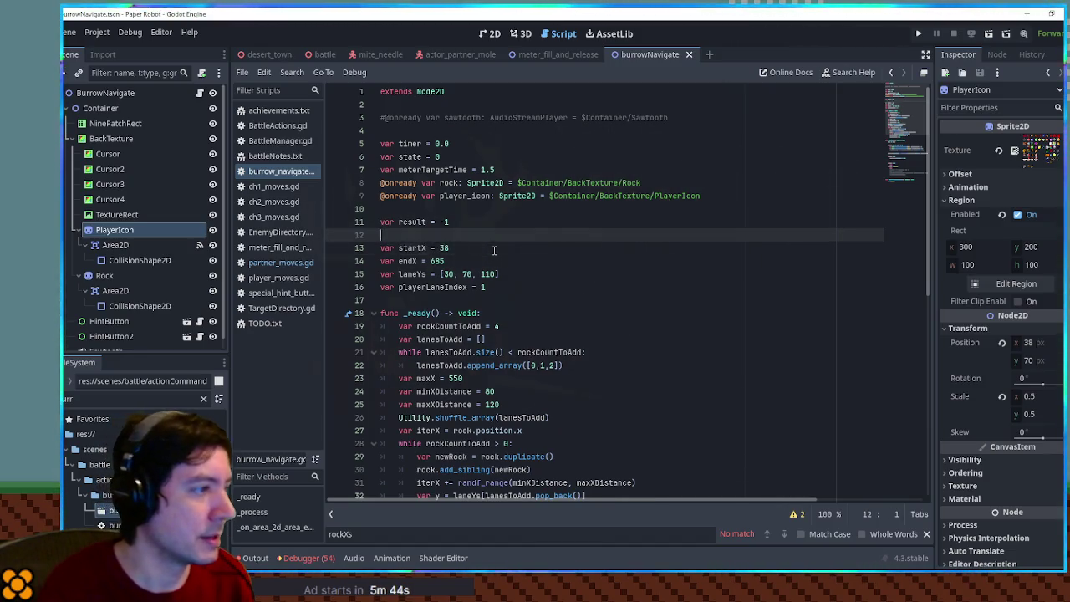
pyautogui.write('var totalRunTi')
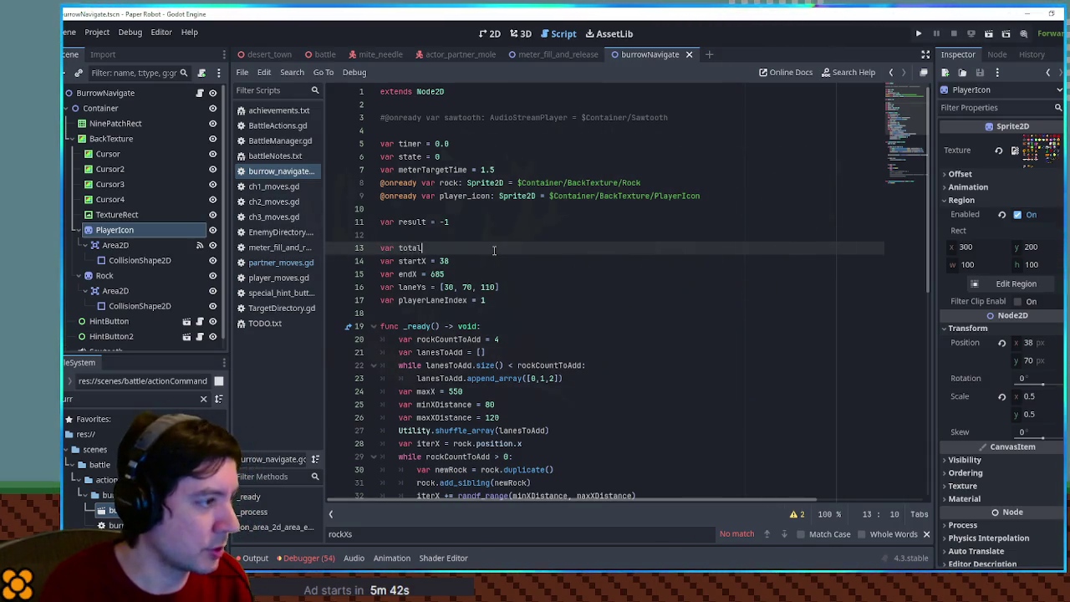
pyautogui.write('me =')
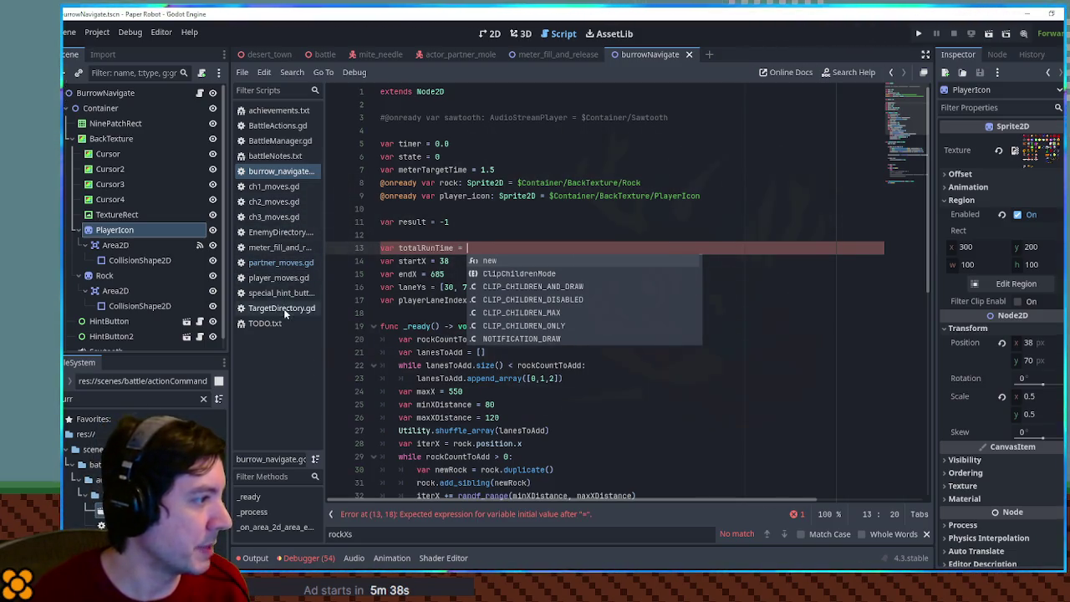
# Step: Check the 2000 ms wait value in partner_moves.gd for reference
pyautogui.click(282, 262)
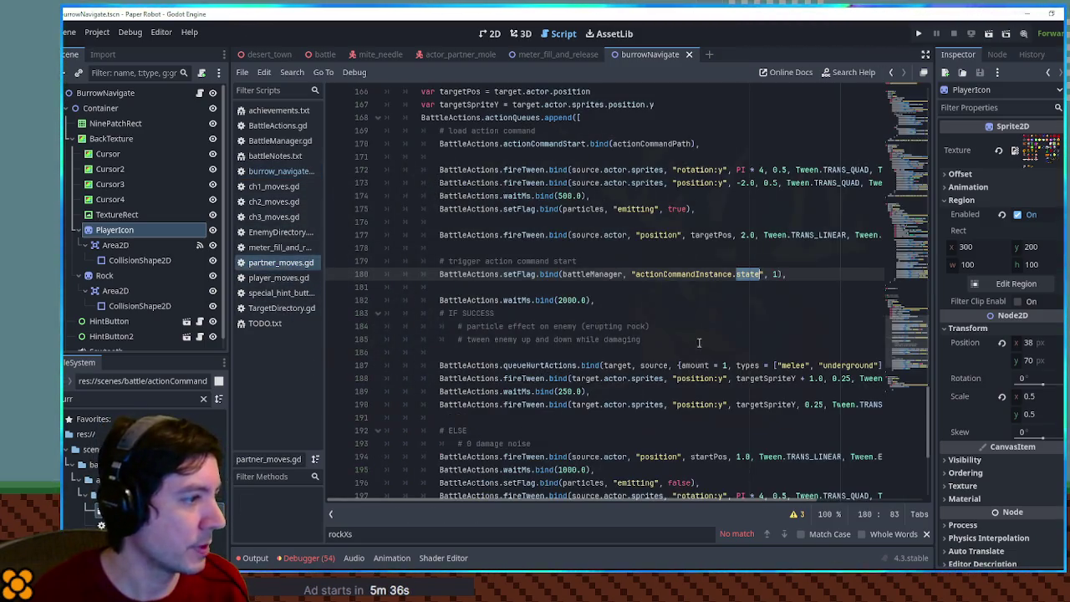
pyautogui.scroll(-1, 510, 282)
pyautogui.scroll(-2, 510, 282)
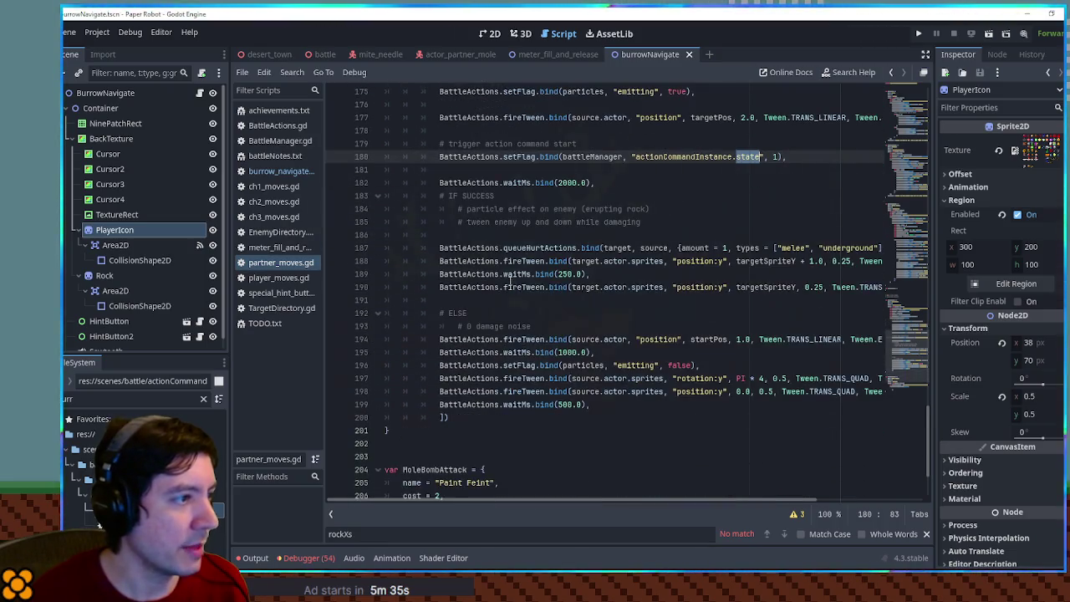
pyautogui.click(560, 182)
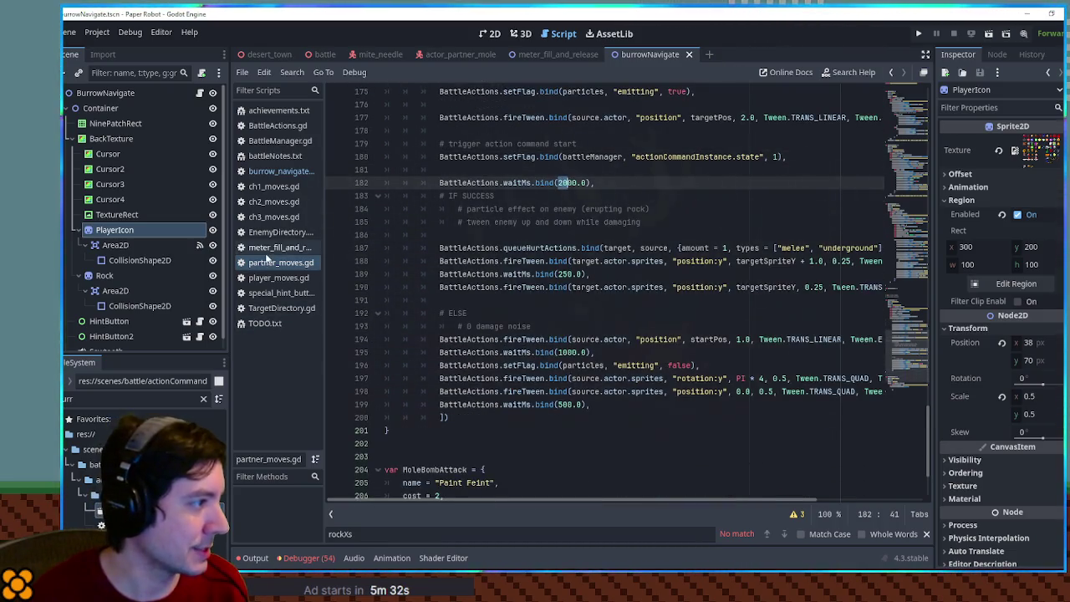
pyautogui.click(281, 172)
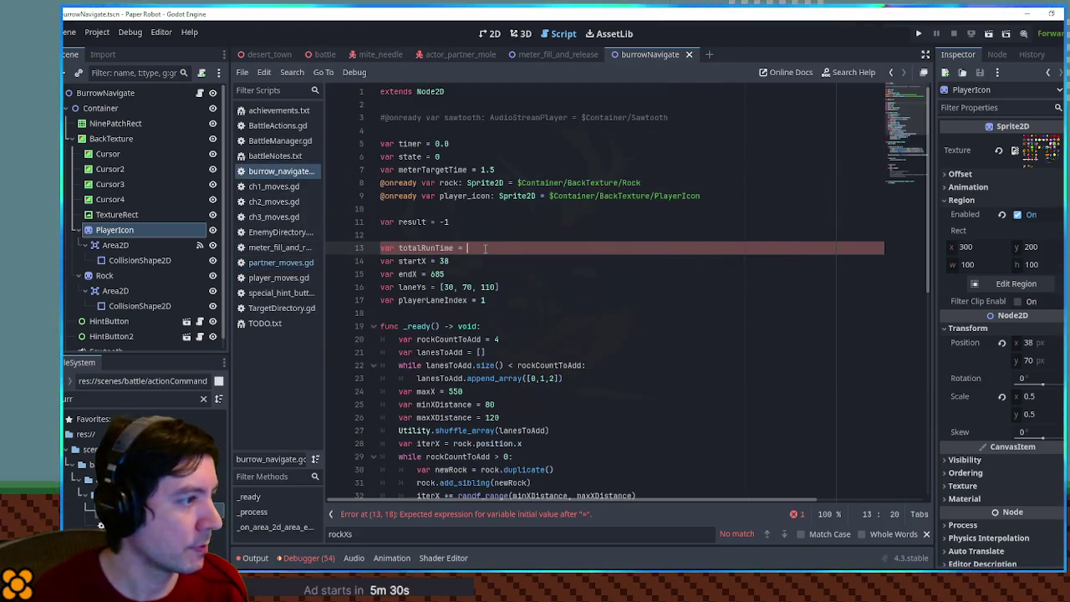
# Step: Set totalRunTime to 2.0 and move the timer += delta line into the state 1 block
pyautogui.doubleClick(425, 248)
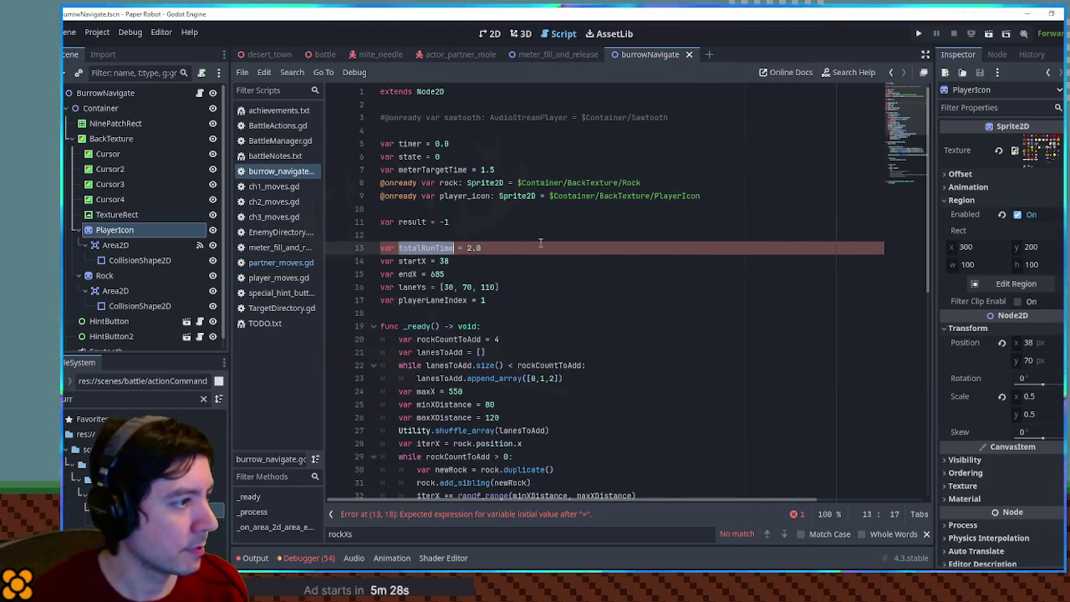
pyautogui.moveTo(908, 109); pyautogui.dragTo(906, 211)
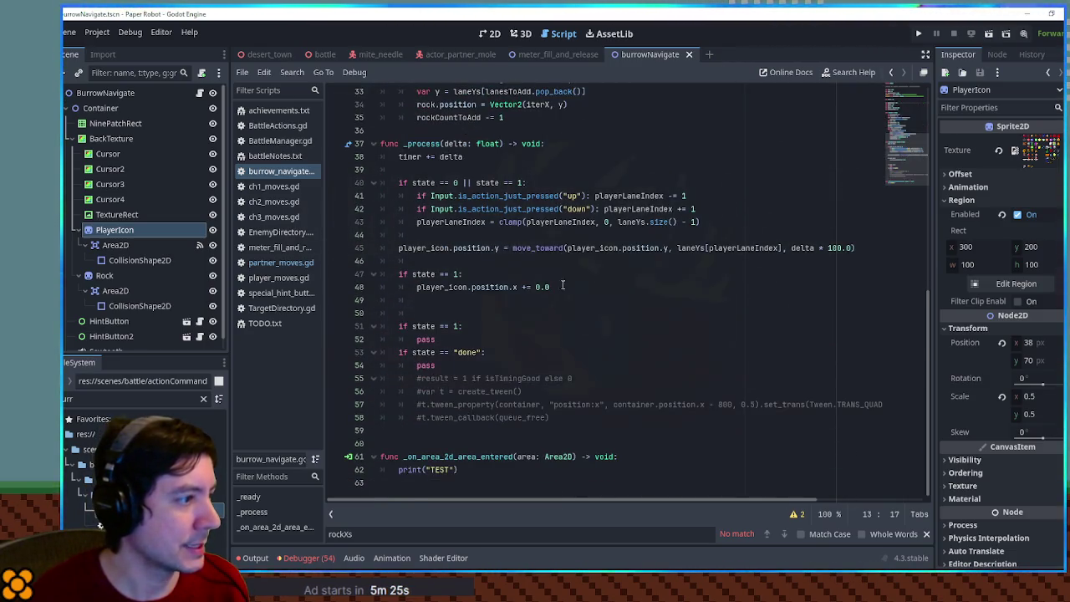
pyautogui.click(433, 302)
pyautogui.click(535, 276)
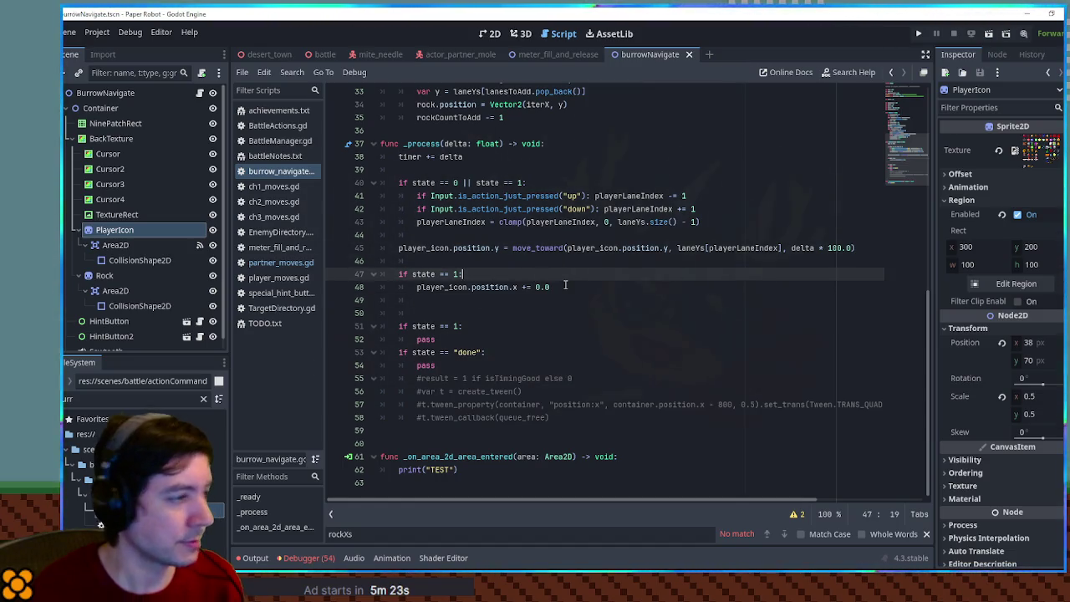
pyautogui.press('Return')
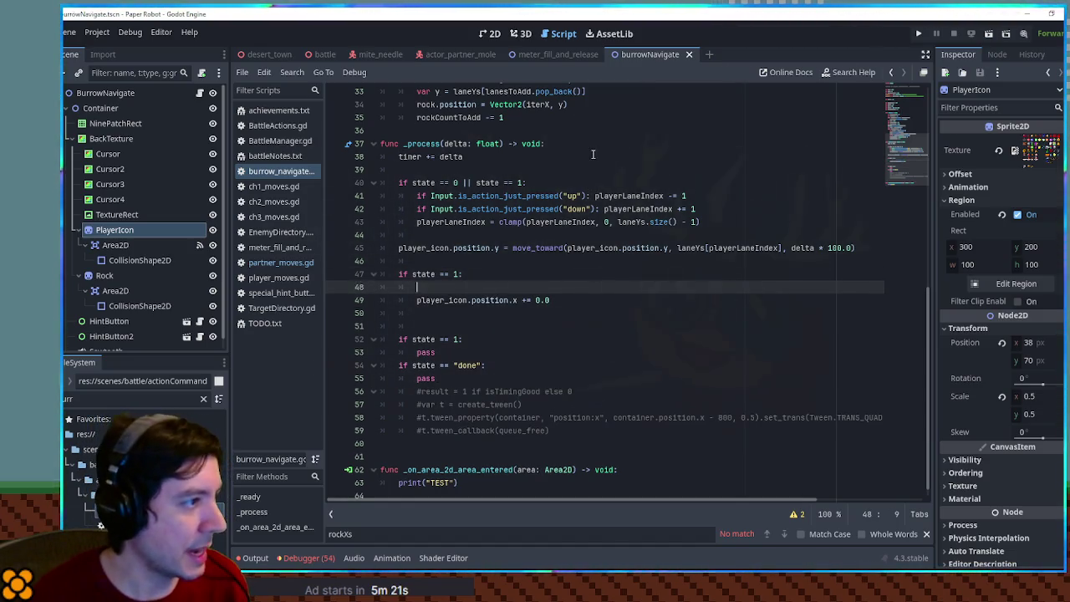
pyautogui.click(593, 154)
pyautogui.hotkey('ctrl', 'x')
pyautogui.click(474, 274)
pyautogui.hotkey('ctrl', 'v')
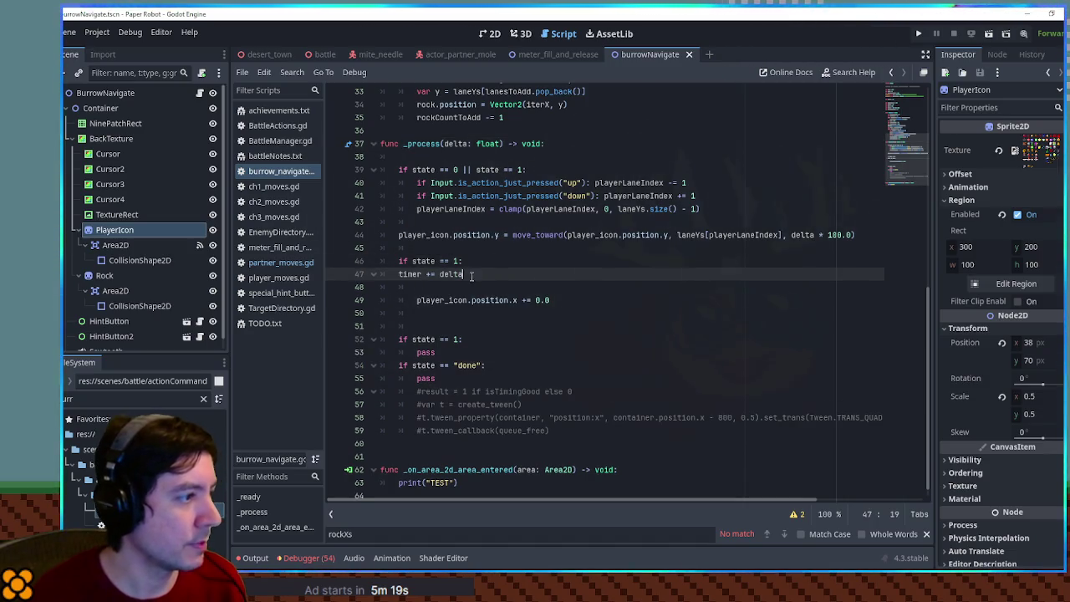
pyautogui.click(515, 288)
pyautogui.hotkey('ctrl', 'shift', 'k')
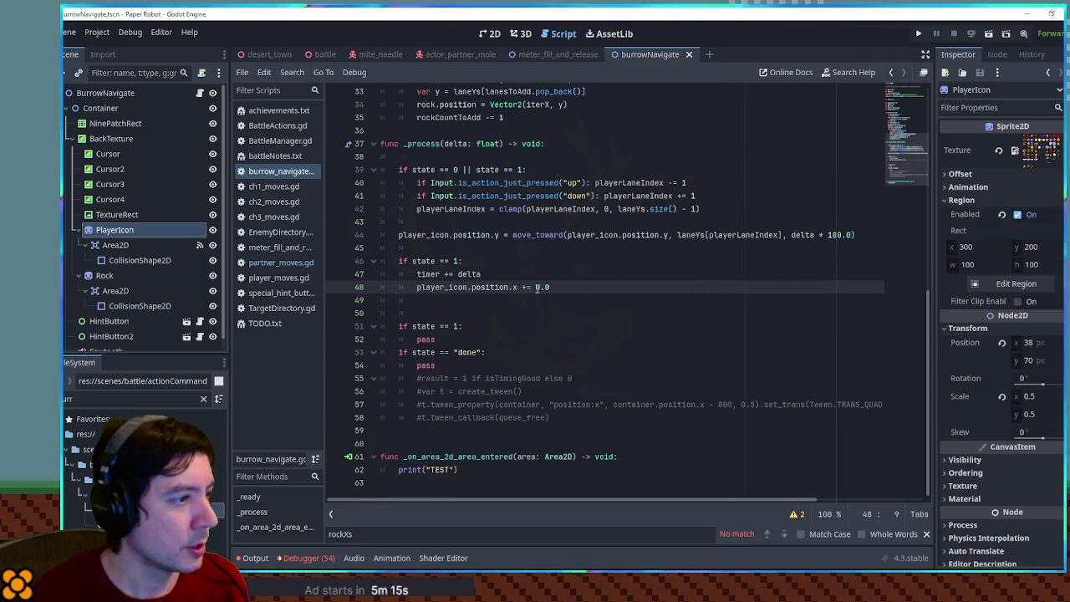
# Step: Lerp the icon's x with lerpf(startX, endX, (timer / totalRunTime))
pyautogui.write('(')
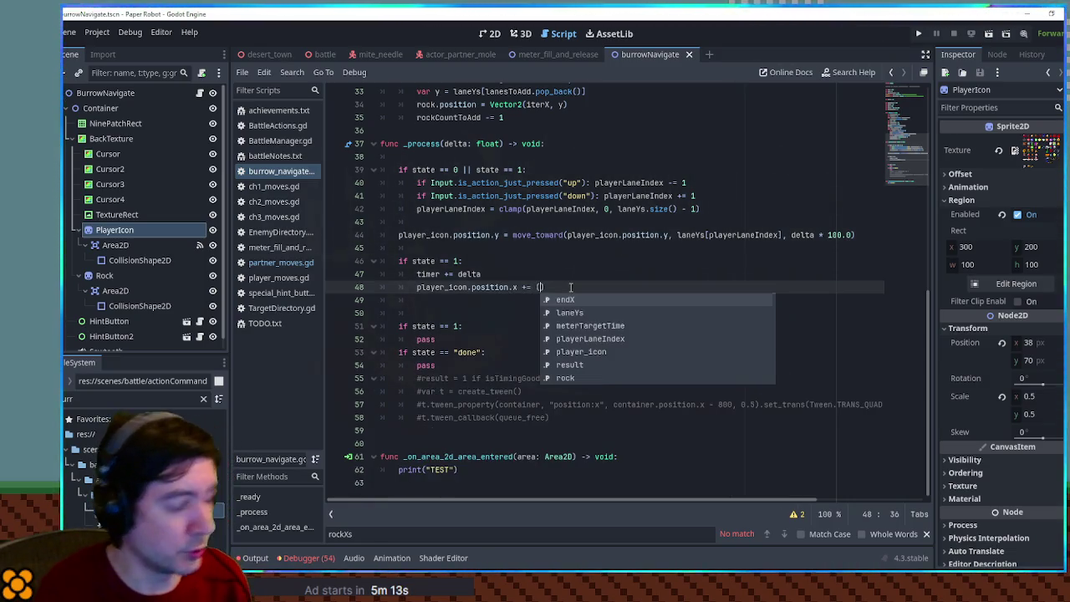
pyautogui.press('BackSpace')
pyautogui.write('lerpf')
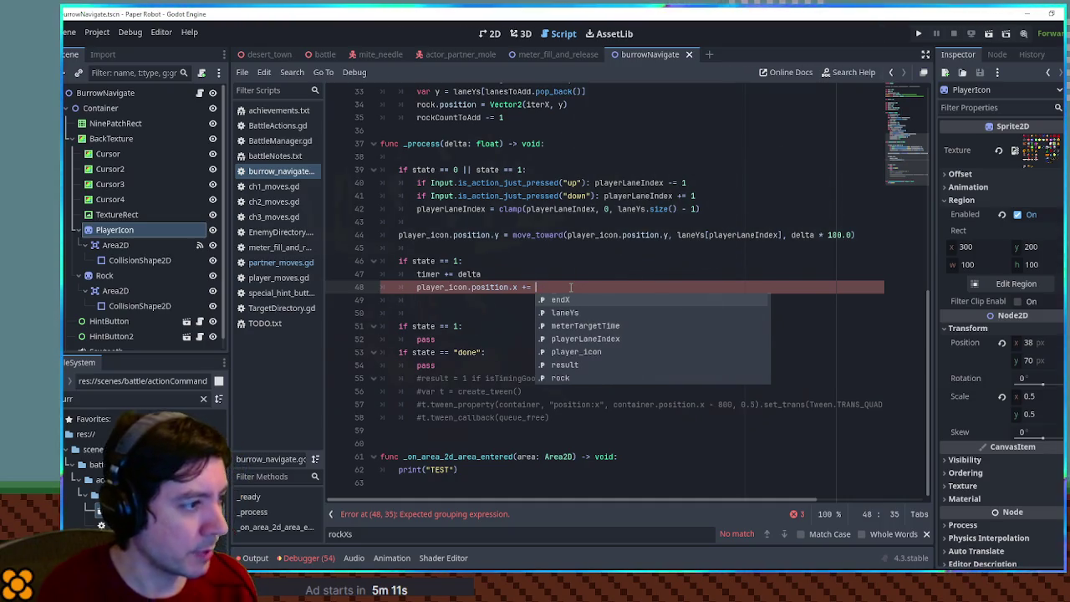
pyautogui.write('(')
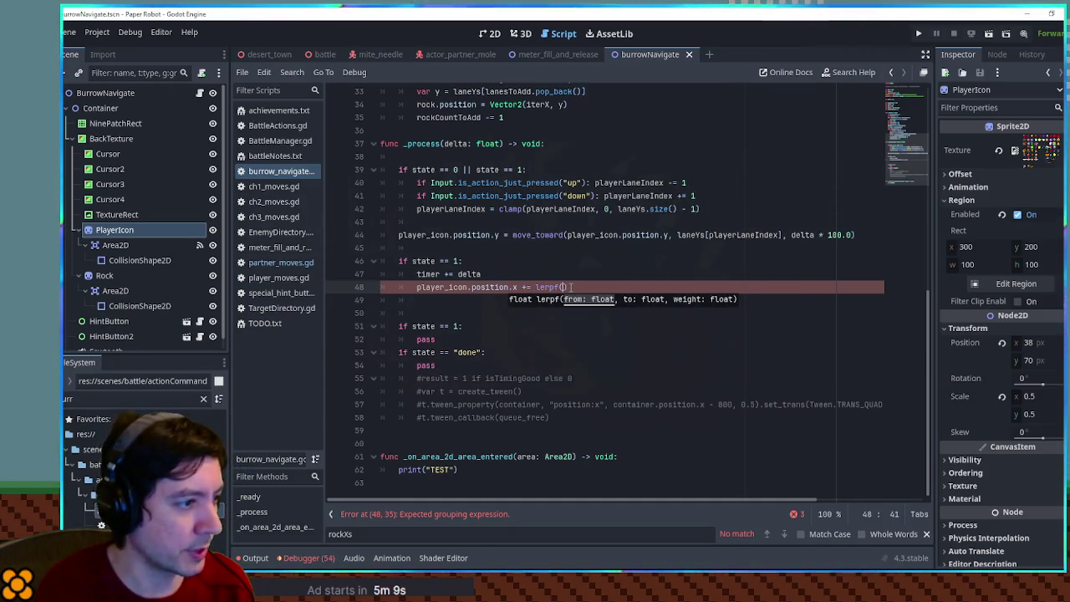
pyautogui.write('X, endX')
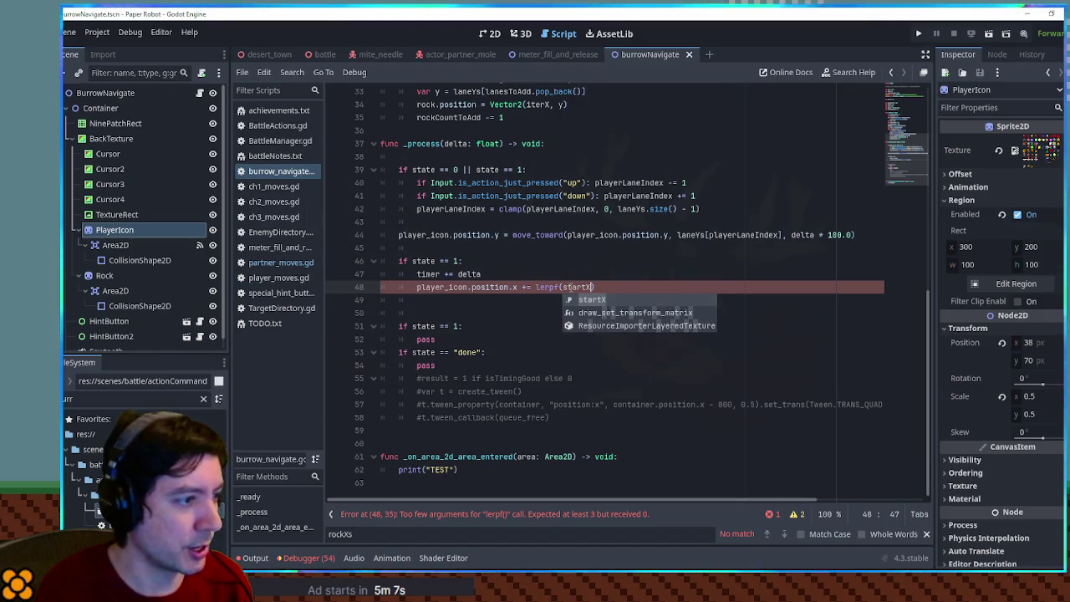
pyautogui.write(', ')
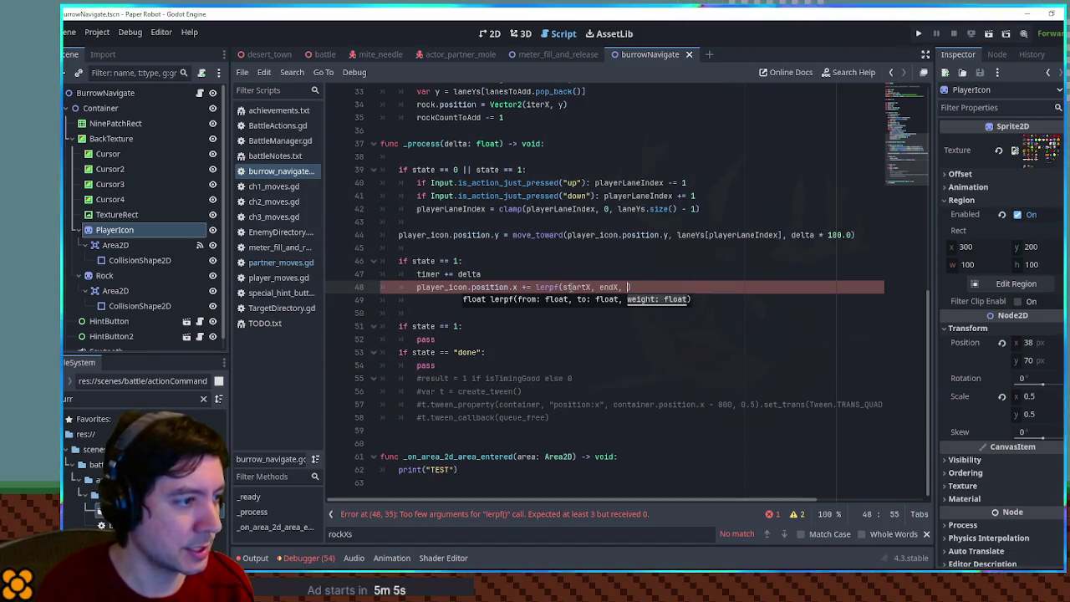
pyautogui.write(')')
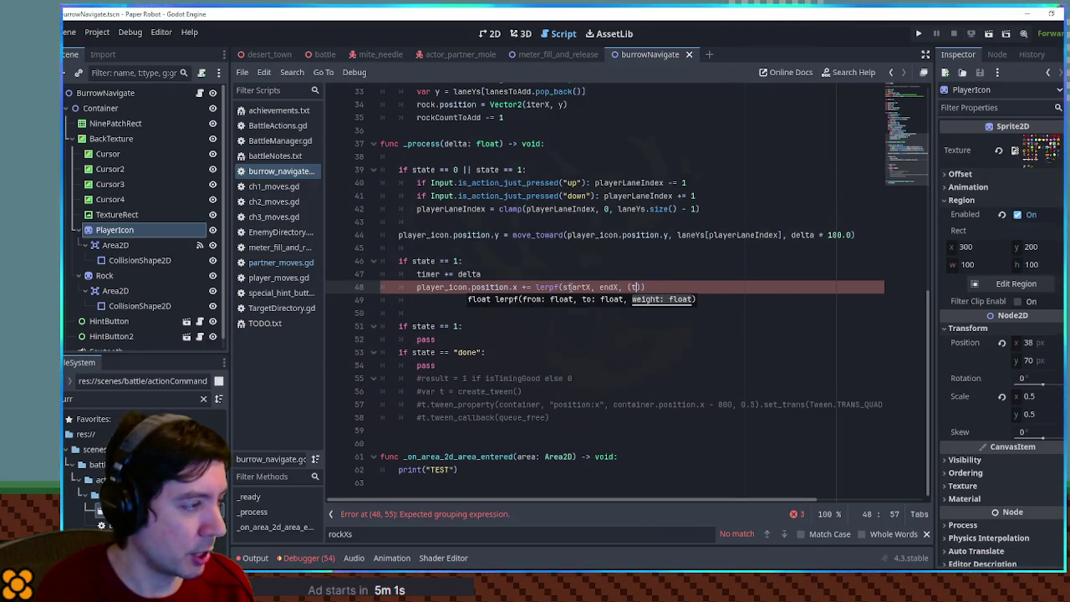
pyautogui.write('imer / time')
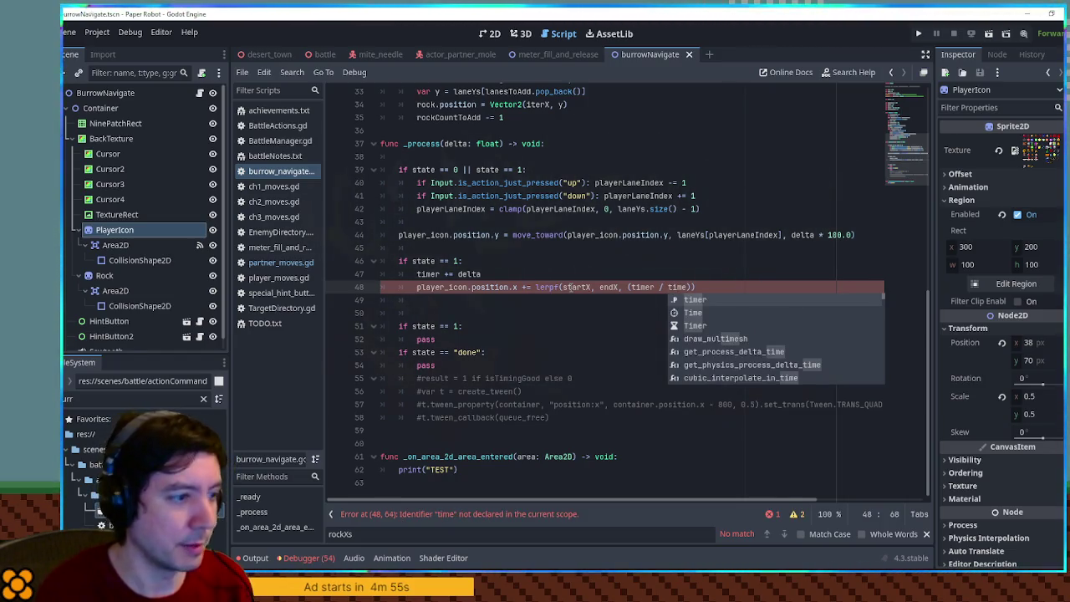
pyautogui.scroll(10, 439, 184)
pyautogui.doubleClick(425, 248)
pyautogui.scroll(-10, 746, 341)
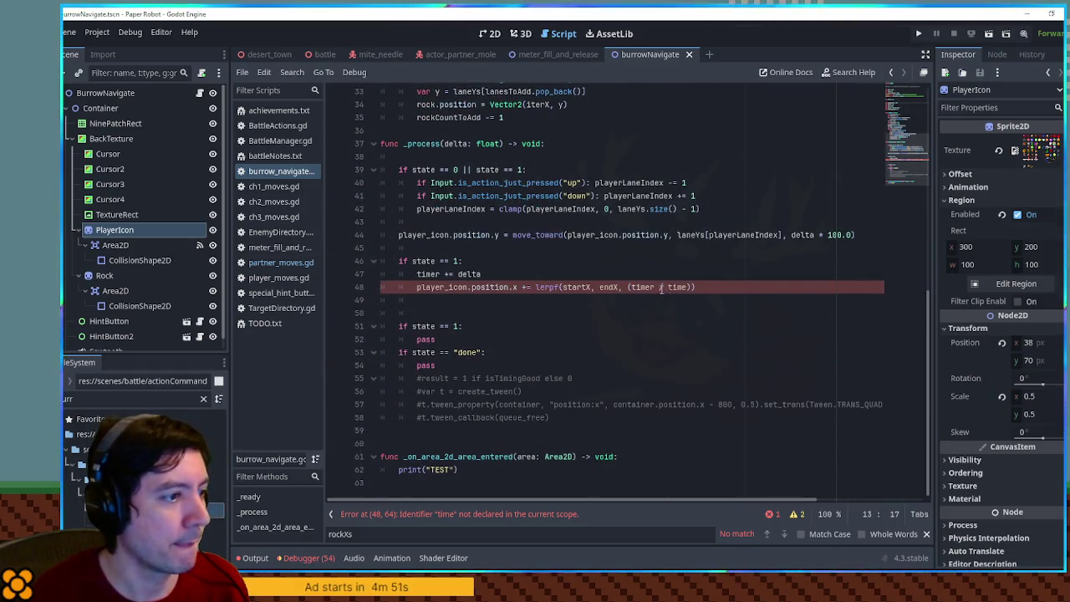
pyautogui.doubleClick(678, 287)
pyautogui.hotkey('ctrl', 'v')
pyautogui.click(696, 262)
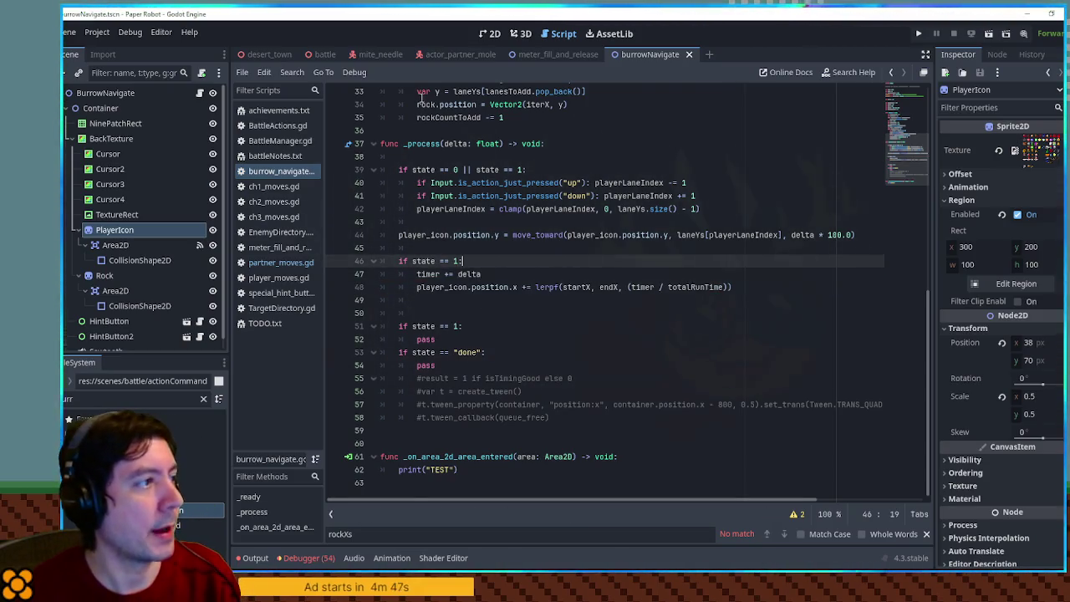
pyautogui.click(325, 54)
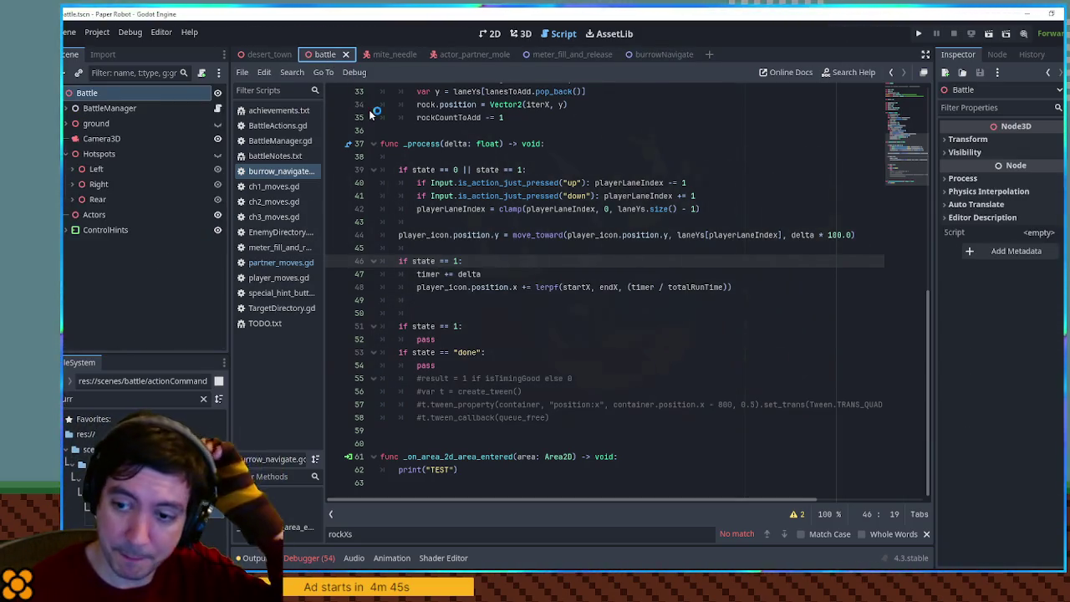
# Step: Test-run the scene and swap to Molemaw to trigger the burrow minigame
pyautogui.press('F6')
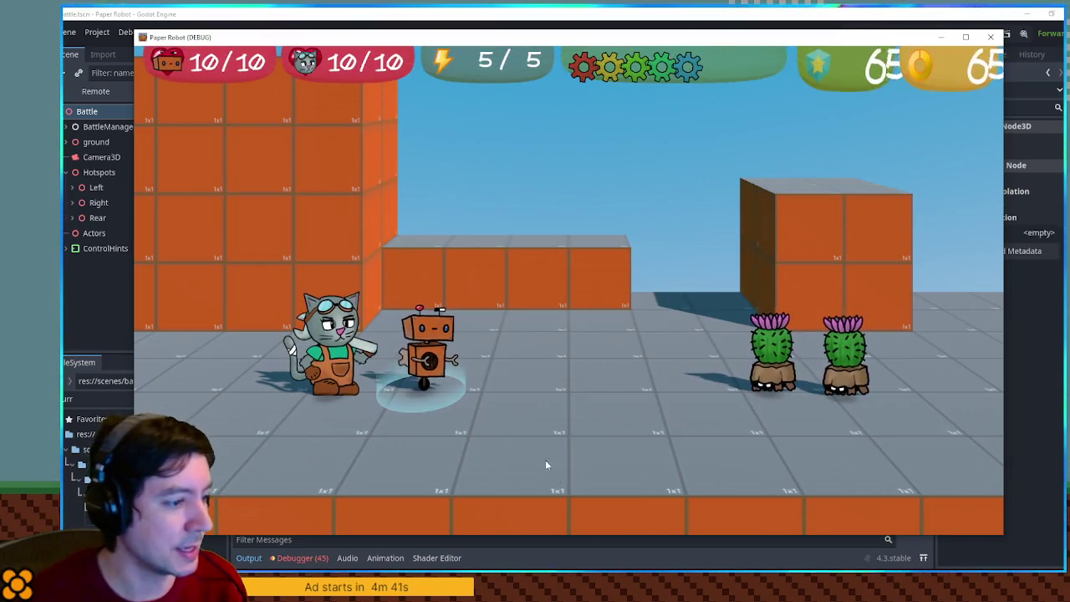
pyautogui.moveTo(584, 534)
pyautogui.mouseDown()
pyautogui.moveTo(584, 421)
pyautogui.moveTo(584, 431)
pyautogui.mouseUp()
pyautogui.press('Up')
pyautogui.press('Up')
pyautogui.press('space')
pyautogui.press('space')
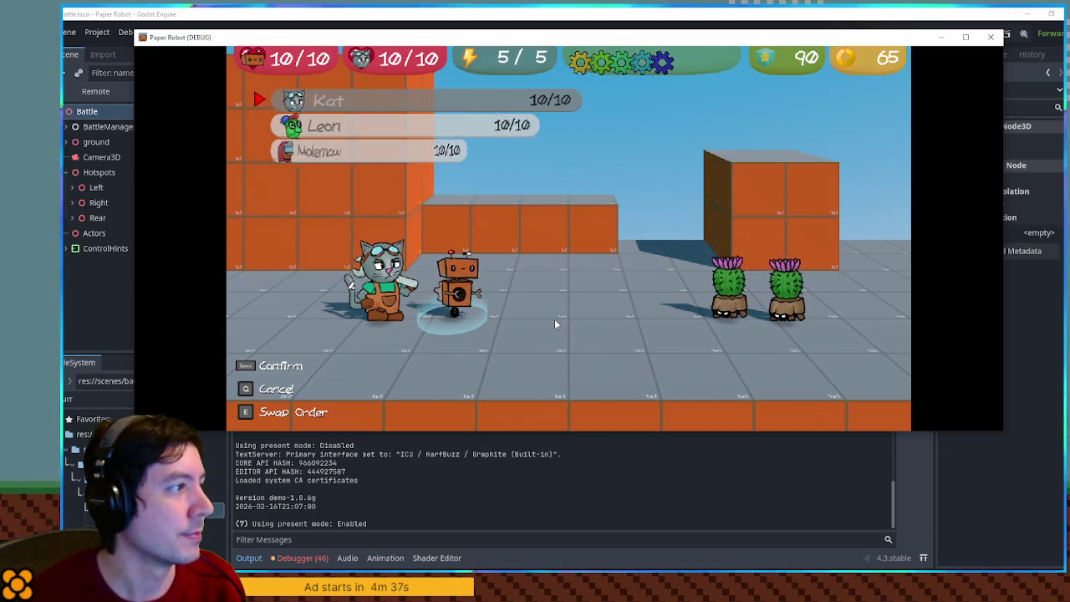
pyautogui.press('space')
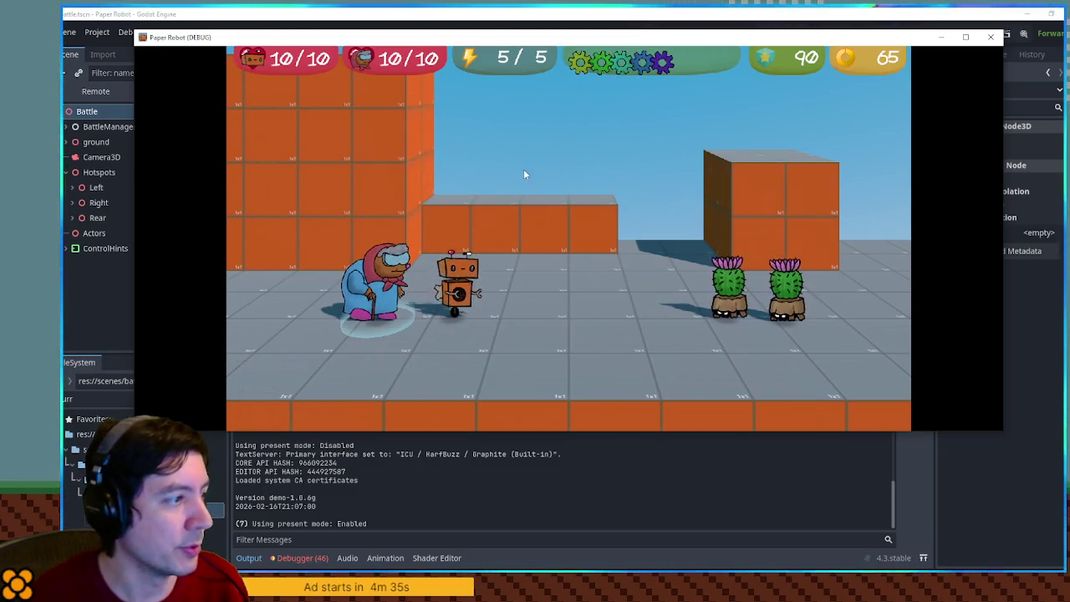
pyautogui.press('space')
pyautogui.press('space')
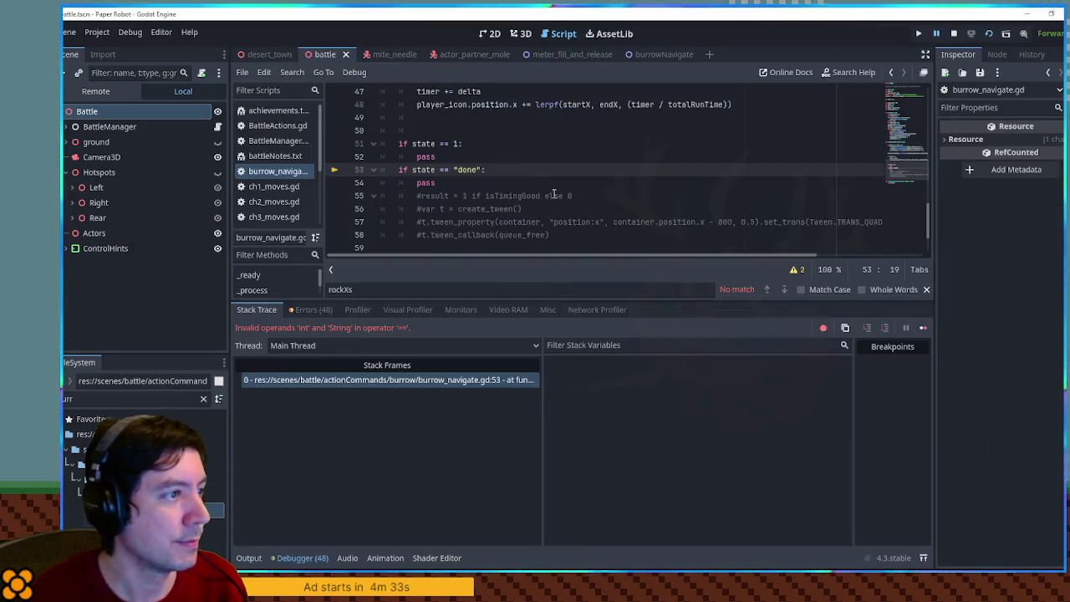
# Step: Replace "done" with 2 in the state check on line 53
pyautogui.moveTo(453, 169); pyautogui.dragTo(483, 170)
pyautogui.write('2')
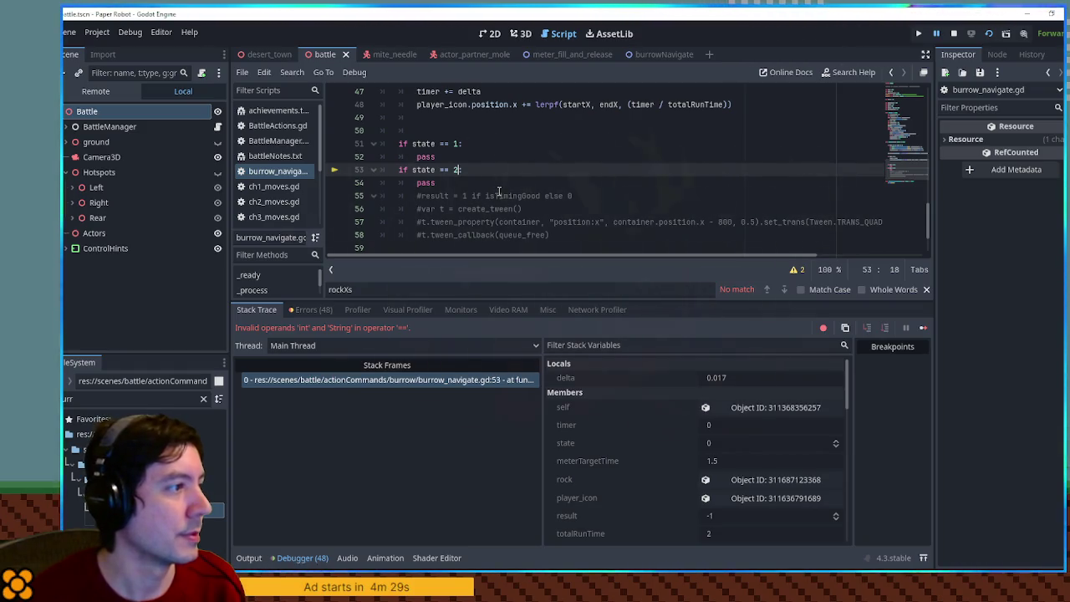
pyautogui.scroll(3, 510, 194)
pyautogui.scroll(-3, 528, 197)
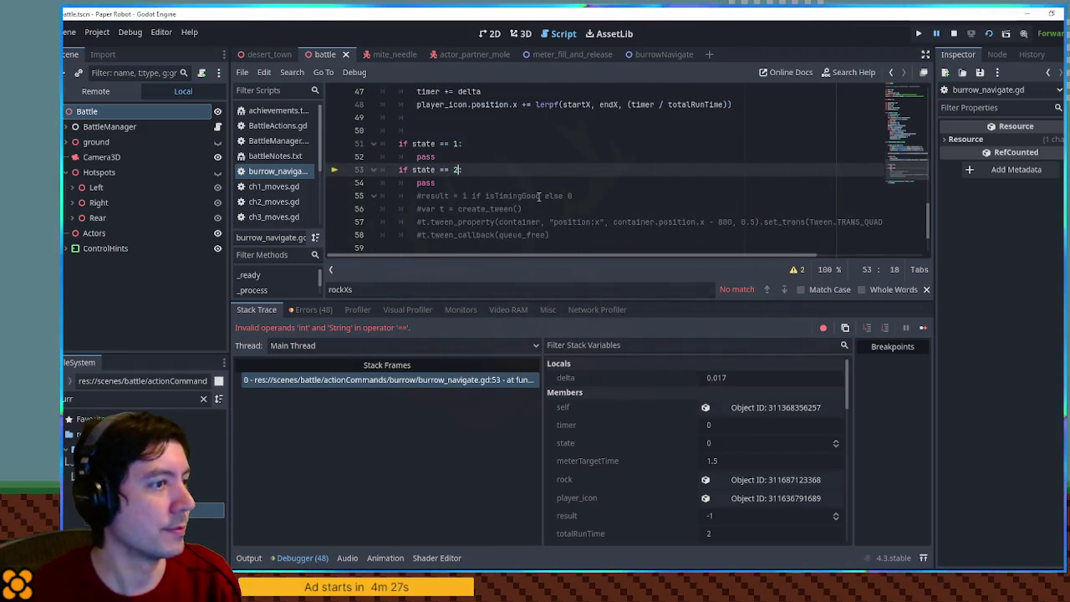
# Step: Run the game with F5, open the minigame via Tactics > Change partners, then close it and view the log
pyautogui.press('F5')
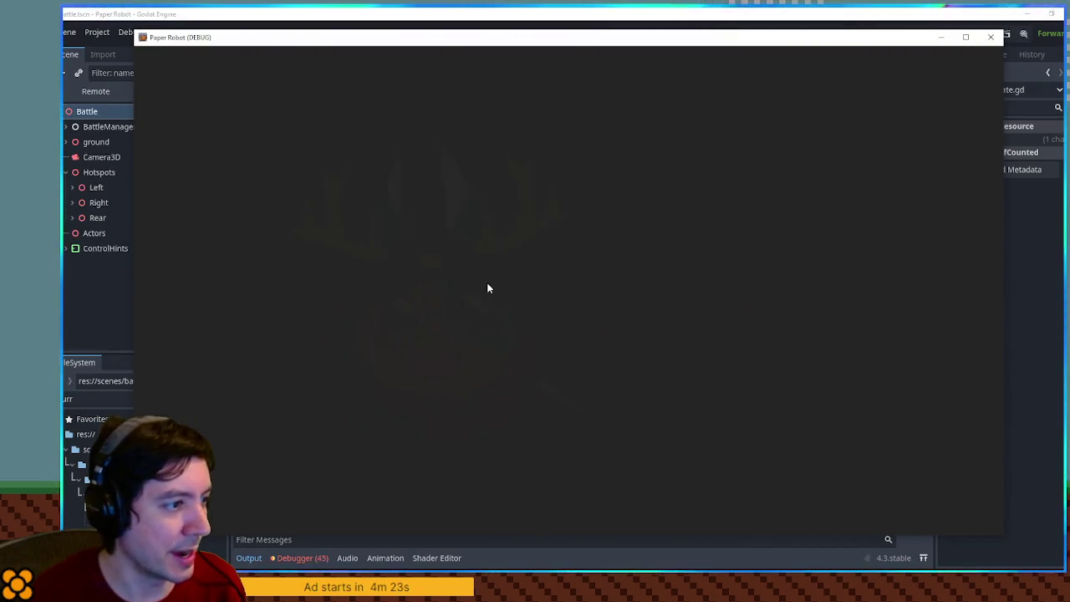
pyautogui.press('Up')
pyautogui.press('Return')
pyautogui.press('Return')
pyautogui.press('Down')
pyautogui.press('Down')
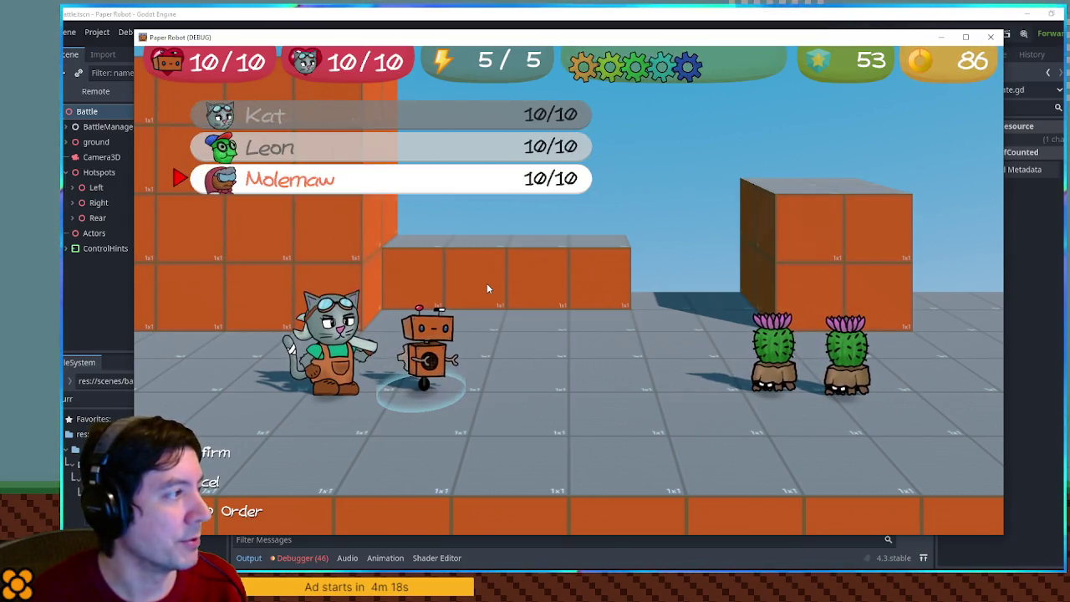
pyautogui.press('Return')
pyautogui.press('Return')
pyautogui.press('Return')
pyautogui.press('Return')
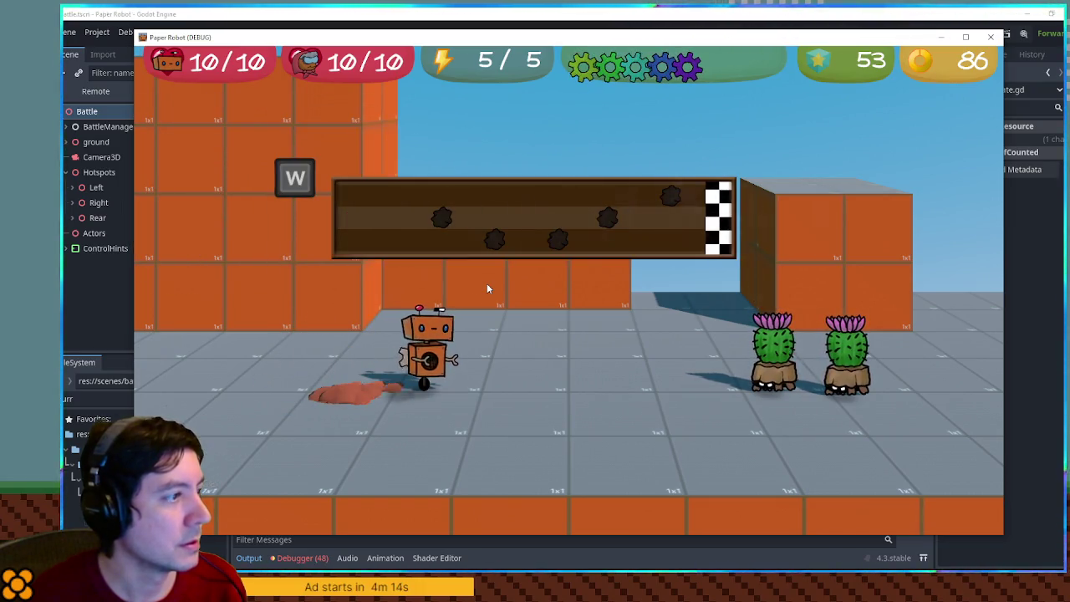
pyautogui.click(989, 40)
pyautogui.click(248, 557)
pyautogui.click(735, 182)
pyautogui.scroll(-4, 735, 182)
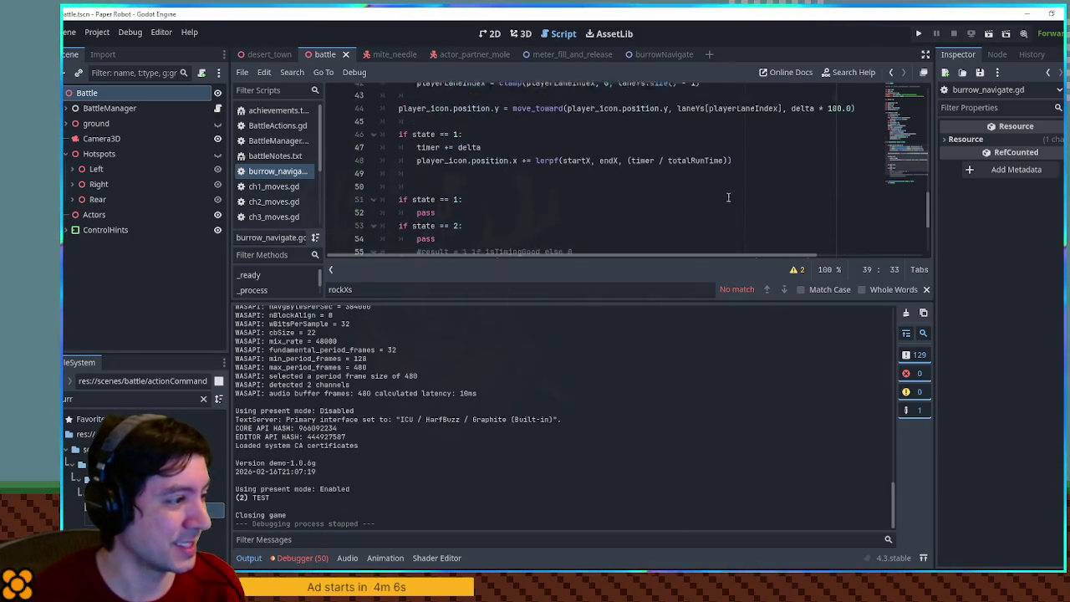
# Step: Hide the log and change line 48's += to = so the lerp assigns player_icon.position.x
pyautogui.click(249, 558)
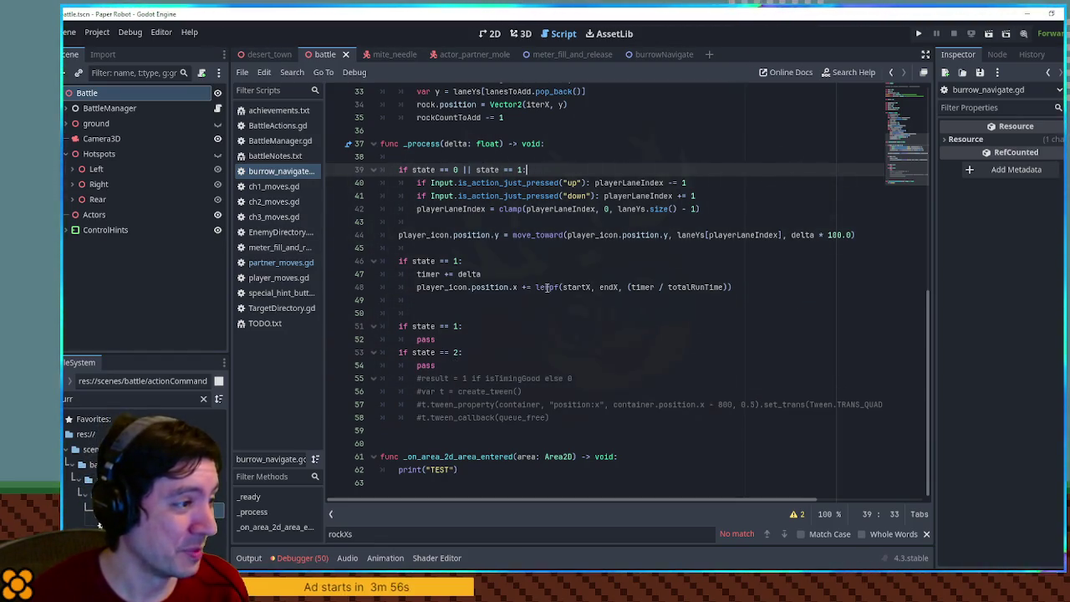
pyautogui.doubleClick(577, 287)
pyautogui.doubleClick(650, 287)
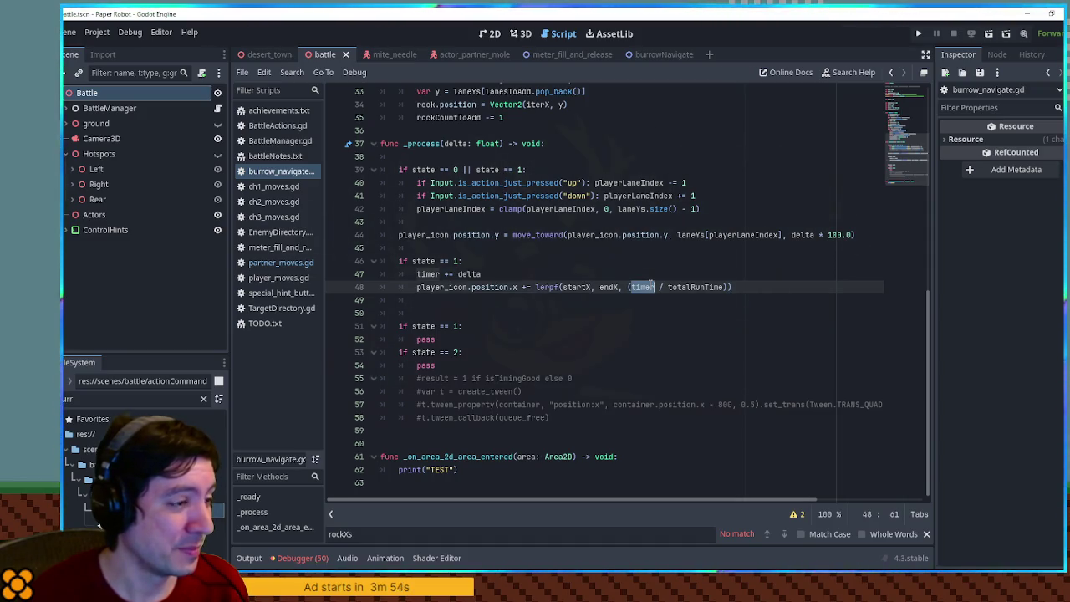
pyautogui.scroll(1, 646, 285)
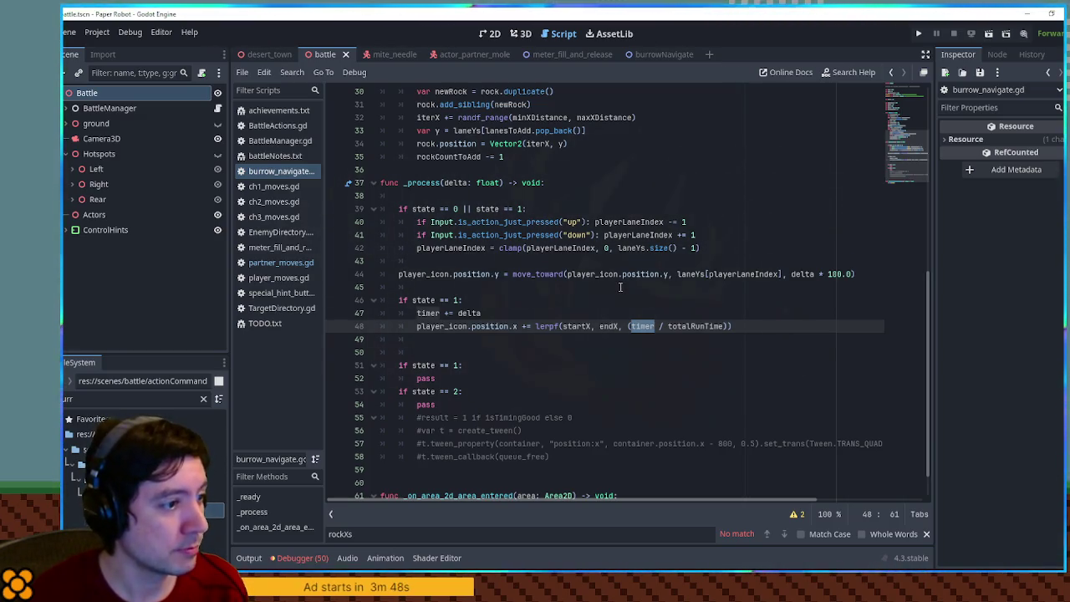
pyautogui.doubleClick(691, 326)
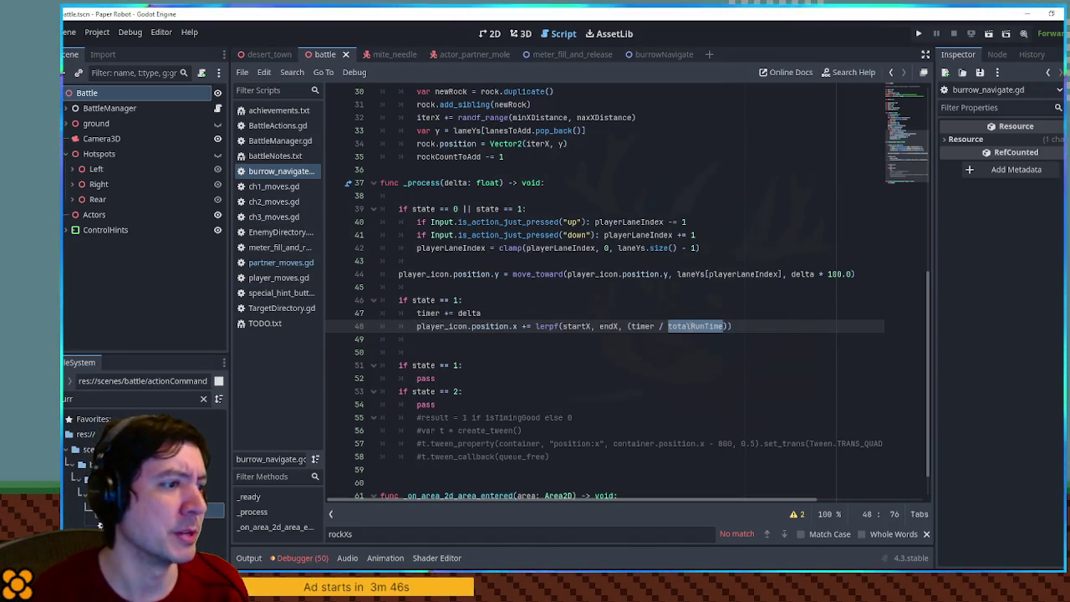
pyautogui.doubleClick(644, 326)
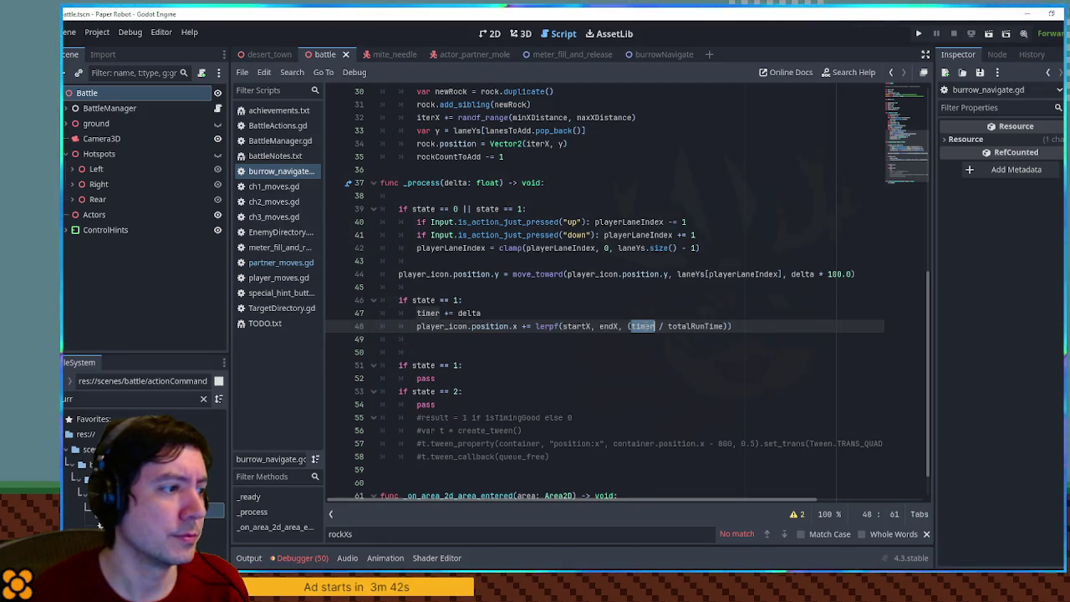
pyautogui.click(524, 326)
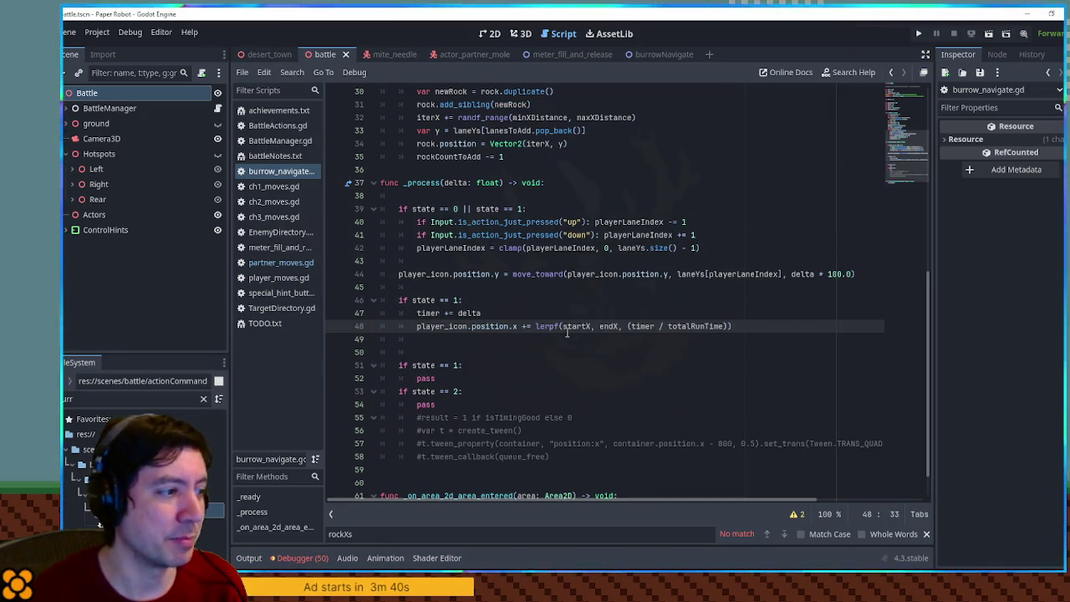
pyautogui.press('BackSpace')
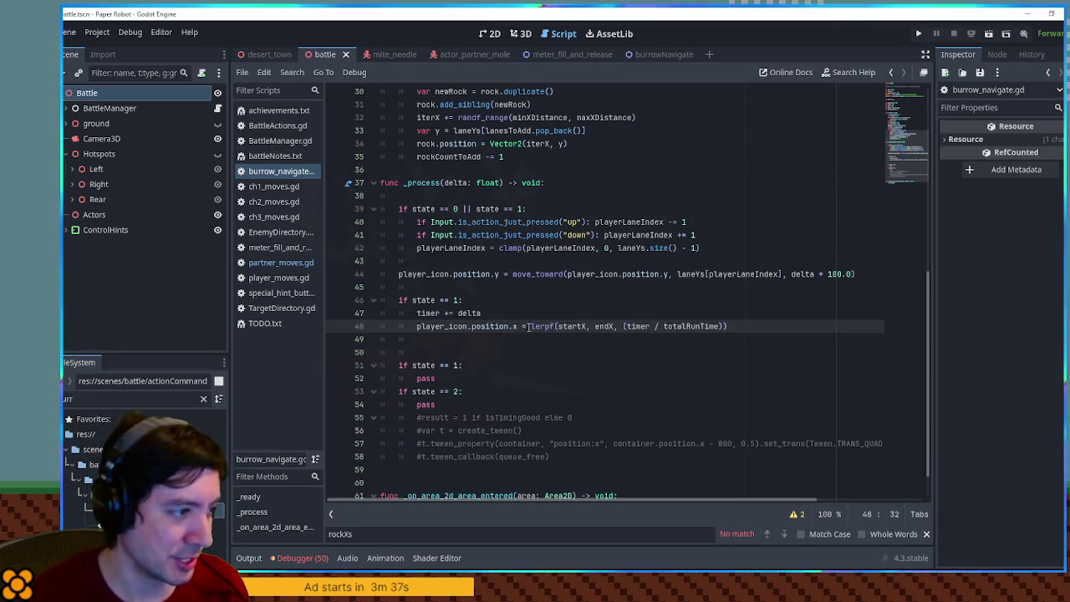
pyautogui.scroll(-1, 522, 330)
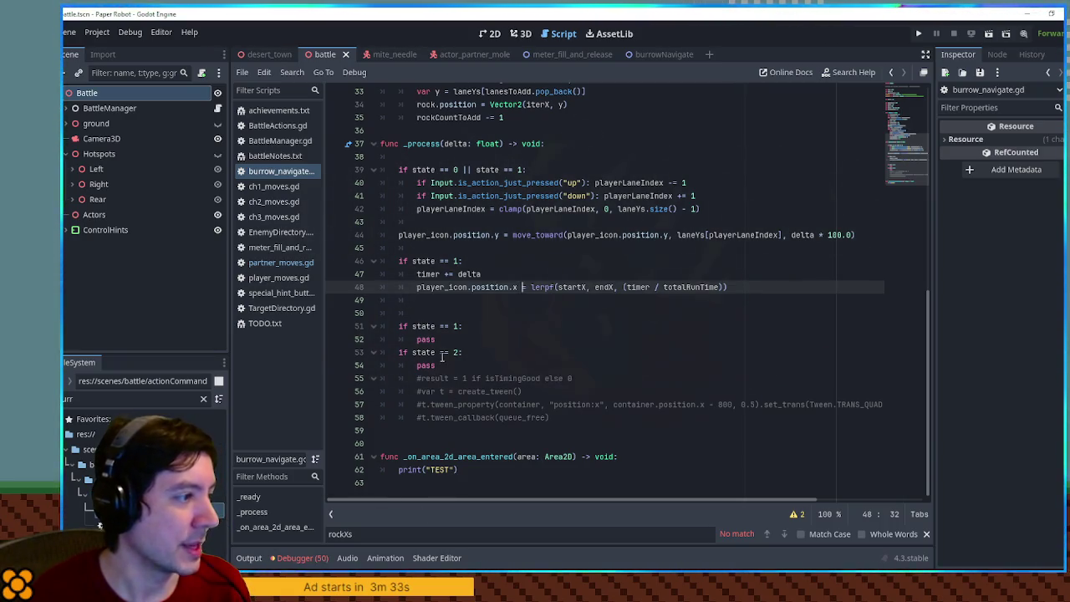
pyautogui.moveTo(470, 470); pyautogui.dragTo(398, 470)
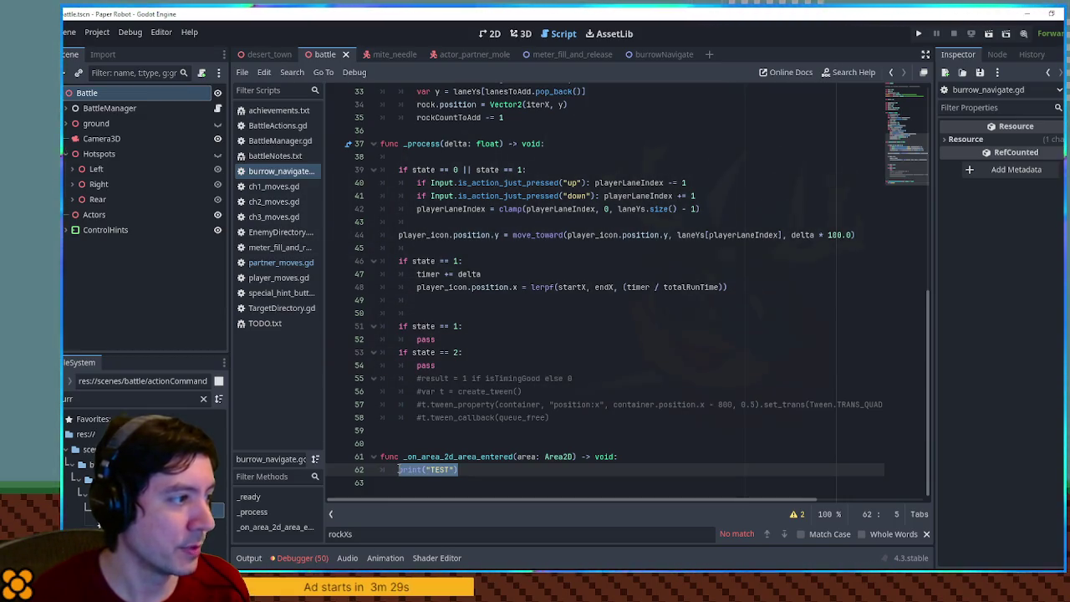
# Step: Replace the print("TEST") line in the collision handler with state = 2
pyautogui.moveTo(461, 470)
pyautogui.mouseDown()
pyautogui.moveTo(478, 470)
pyautogui.moveTo(395, 470)
pyautogui.mouseUp()
pyautogui.press('BackSpace')
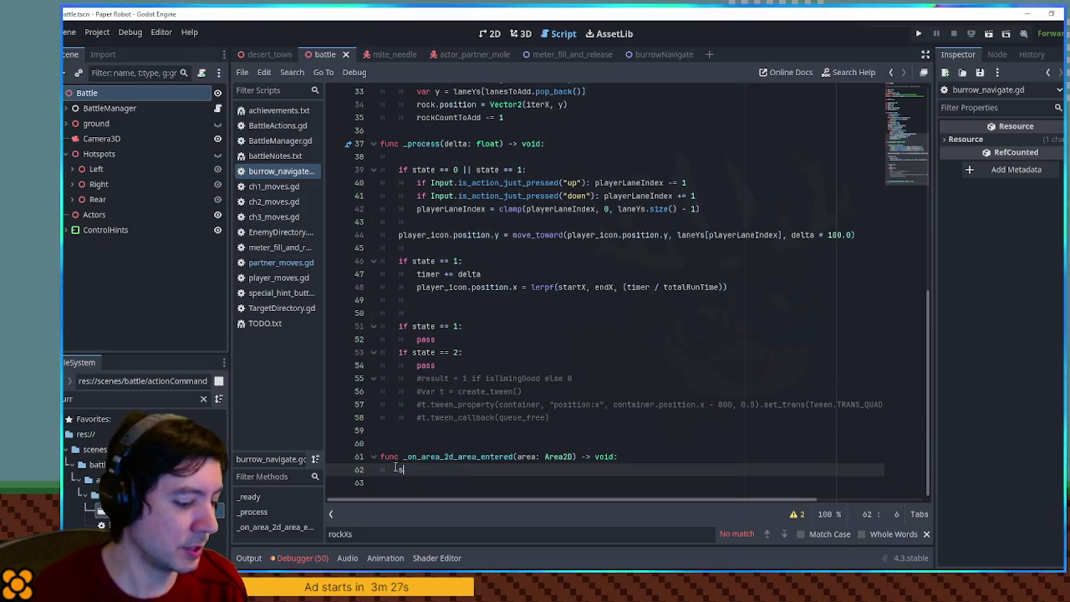
pyautogui.write('state = ')
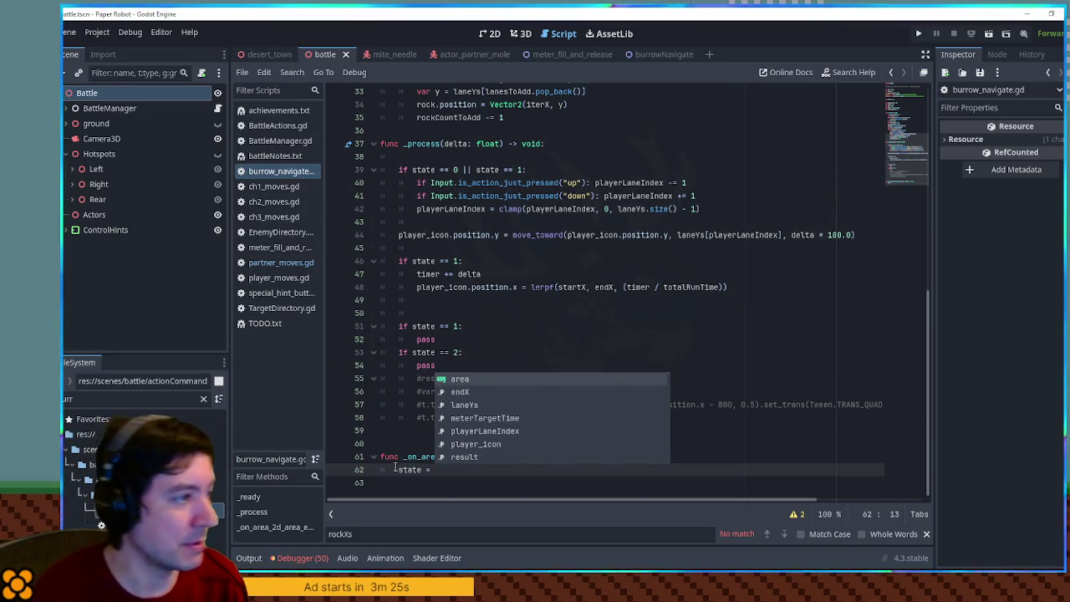
pyautogui.write('2')
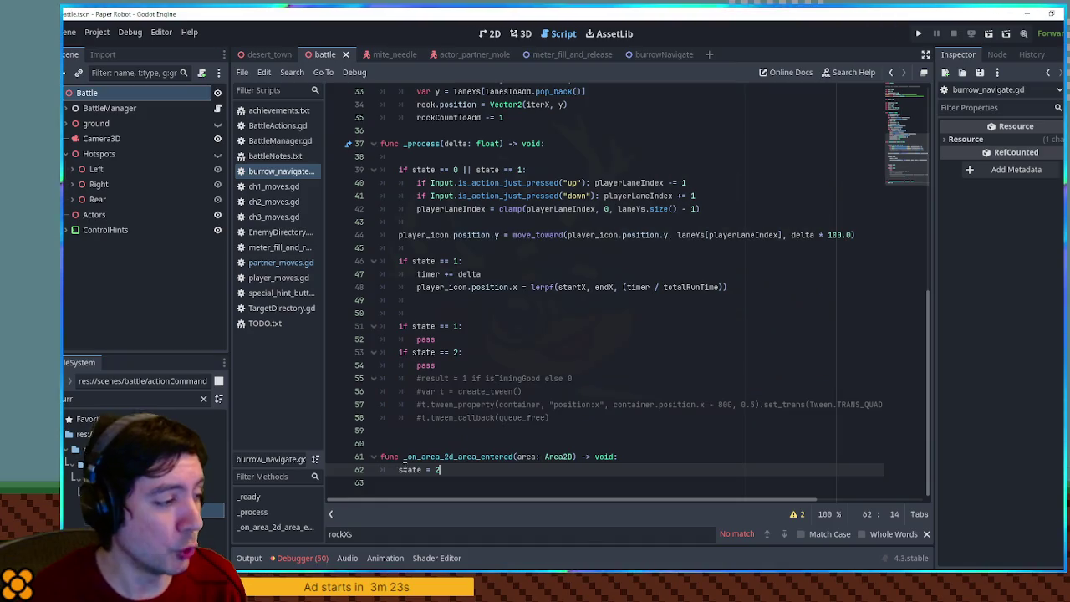
# Step: Add 'if timer >= totalRunTime:' under the lerp line with a state assignment inside
pyautogui.click(466, 326)
pyautogui.click(431, 297)
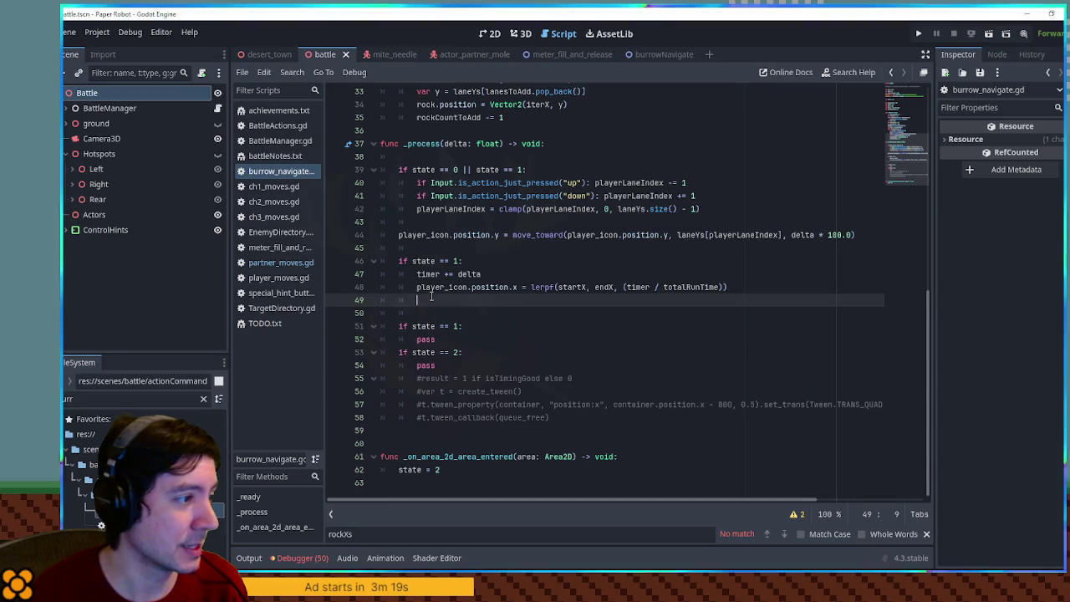
pyautogui.write('if ')
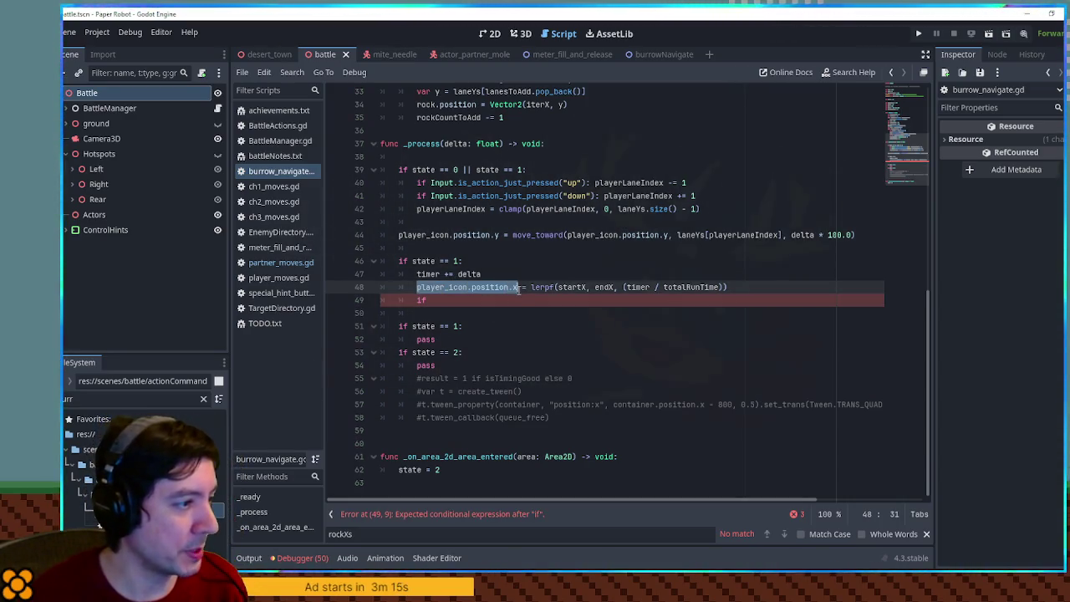
pyautogui.write('player_icon.position.x')
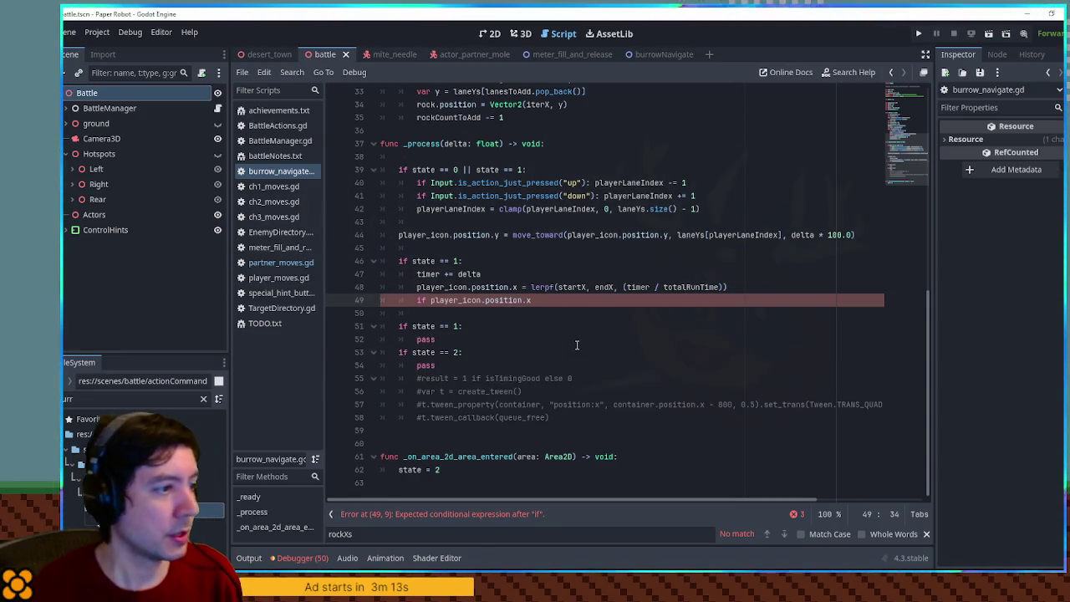
pyautogui.doubleClick(639, 289)
pyautogui.keyDown('shift'); pyautogui.click(719, 287); pyautogui.keyUp('shift')
pyautogui.hotkey('ctrl', 'c')
pyautogui.moveTo(431, 300); pyautogui.dragTo(532, 300)
pyautogui.hotkey('ctrl', 'v')
pyautogui.click(459, 299)
pyautogui.press('Delete')
pyautogui.write('>=')
pyautogui.press('End')
pyautogui.write(':')
pyautogui.press('Return')
pyautogui.write('state =')
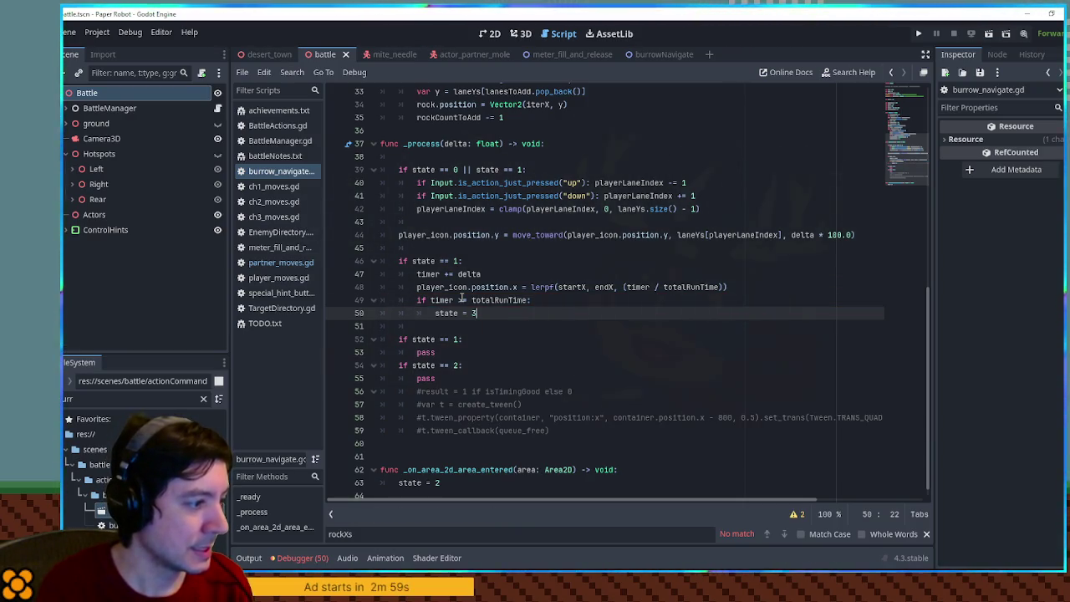
# Step: Set result = 0 in the rock collision handler and result = 1 when the timer finishes
pyautogui.scroll(-1, 489, 352)
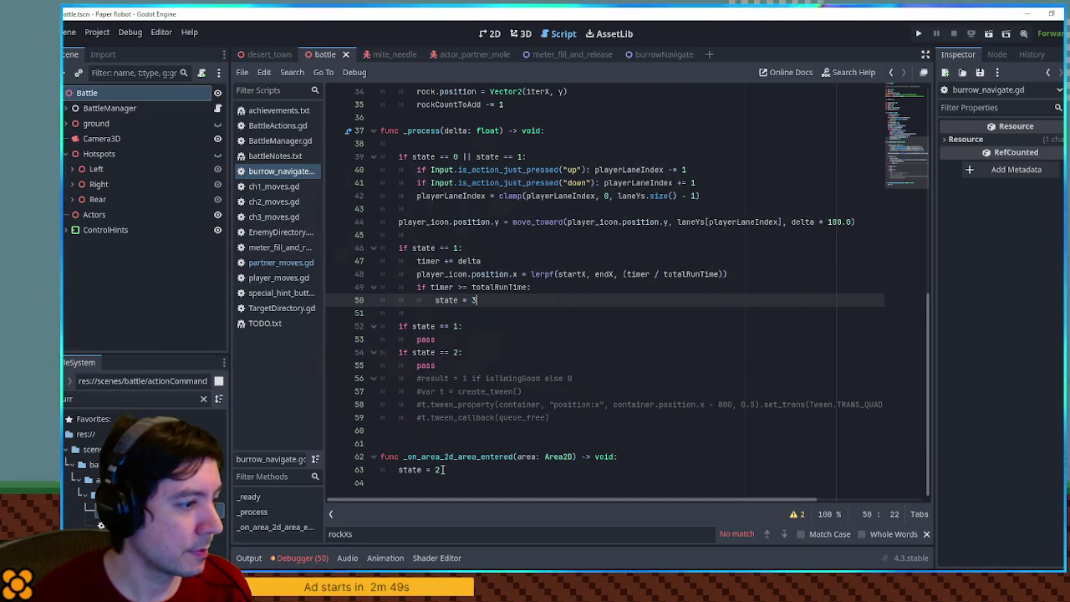
pyautogui.moveTo(410, 470); pyautogui.dragTo(459, 470)
pyautogui.write('ret')
pyautogui.press('BackSpace')
pyautogui.write('sult = 0')
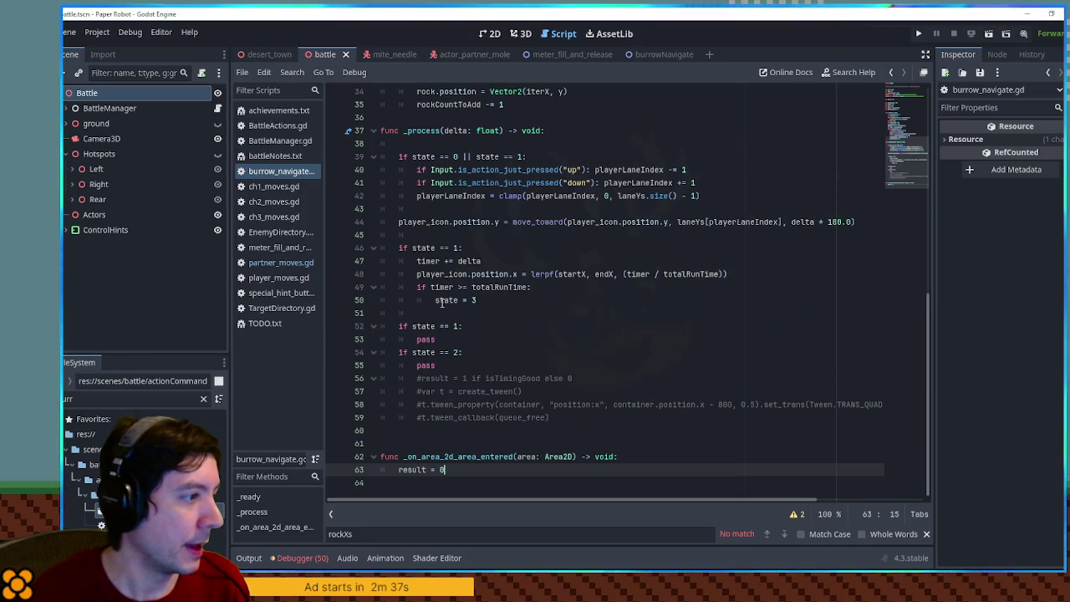
pyautogui.moveTo(435, 299); pyautogui.dragTo(480, 299)
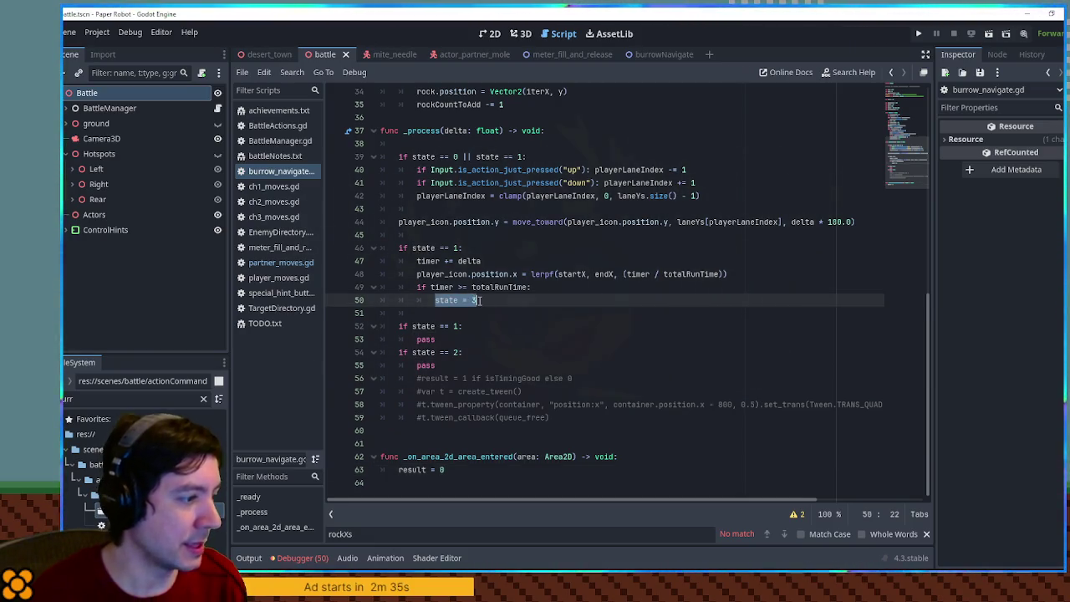
pyautogui.write('result = ')
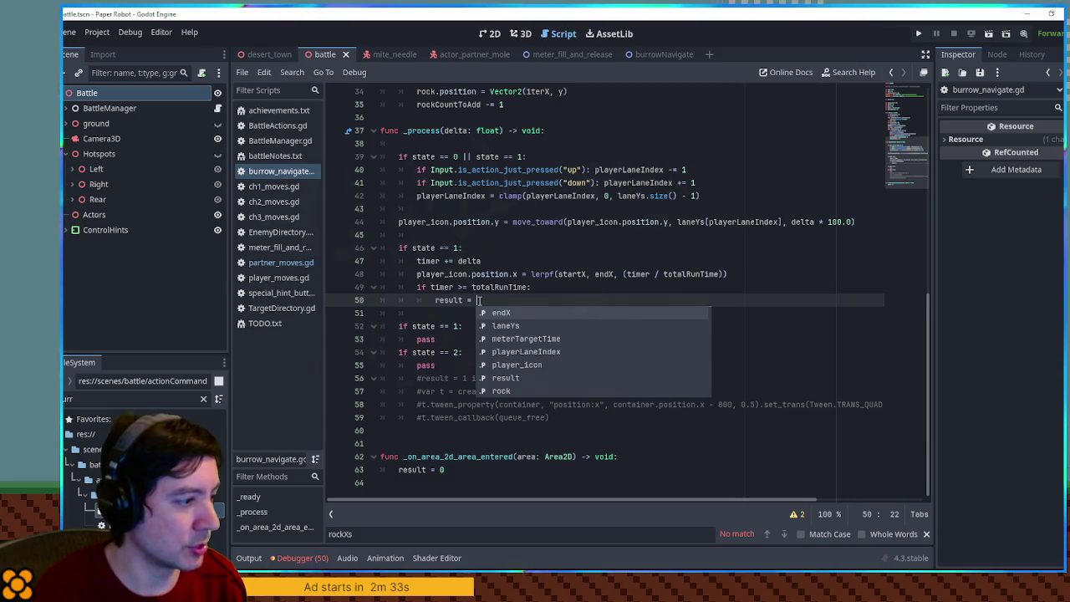
pyautogui.write('1')
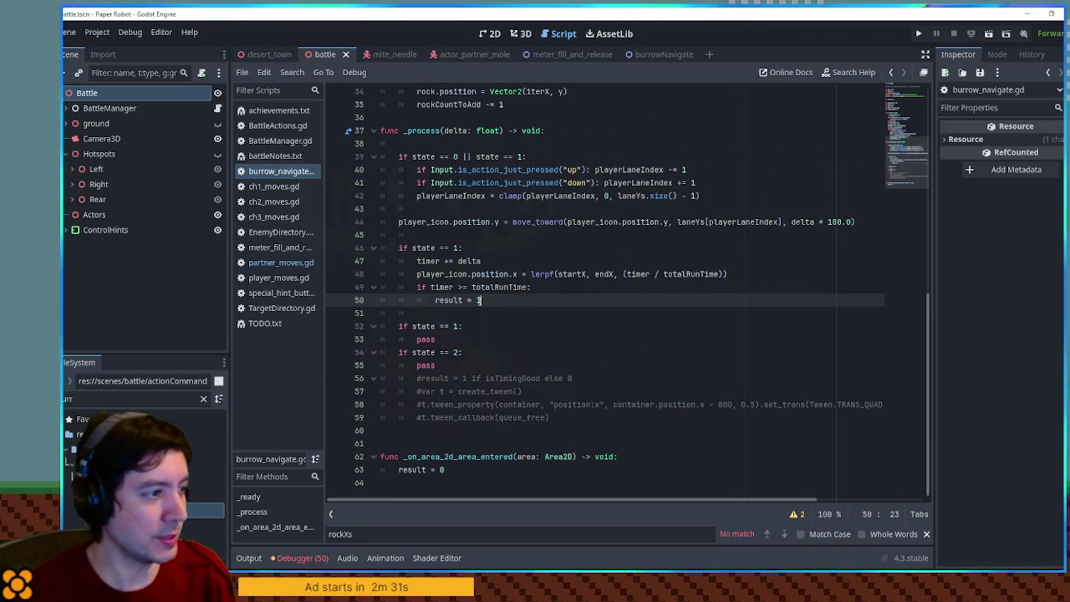
# Step: Delete the empty state 1 and state 2 checks
pyautogui.click(439, 327)
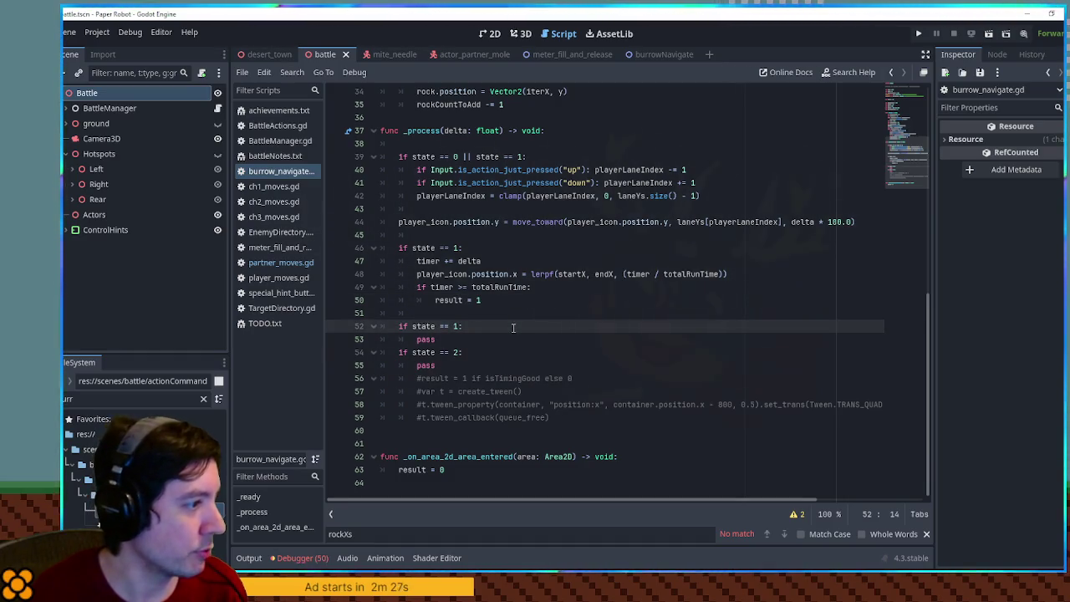
pyautogui.hotkey('ctrl', 'shift', 'k')
pyautogui.hotkey('ctrl', 'shift', 'k')
pyautogui.hotkey('ctrl', 'shift', 'k')
pyautogui.hotkey('ctrl', 'shift', 'k')
pyautogui.moveTo(412, 312)
pyautogui.mouseDown()
pyautogui.moveTo(435, 339)
pyautogui.moveTo(417, 313)
pyautogui.mouseUp()
# Step: Uncomment the tween code lines and indent them one level
pyautogui.hotkey('ctrl', 'k')
pyautogui.press('Tab')
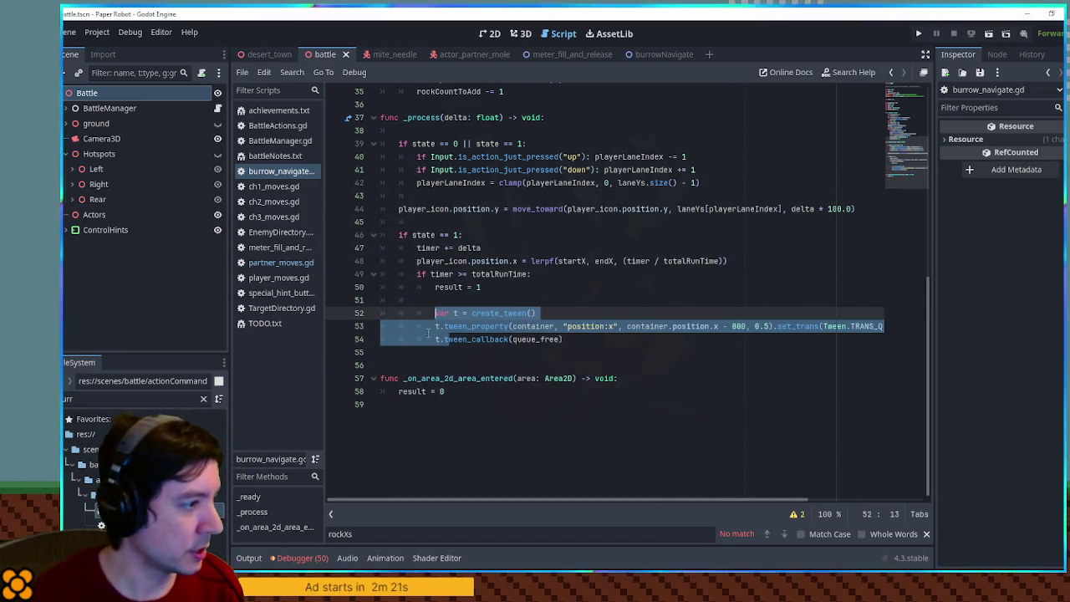
pyautogui.click(456, 393)
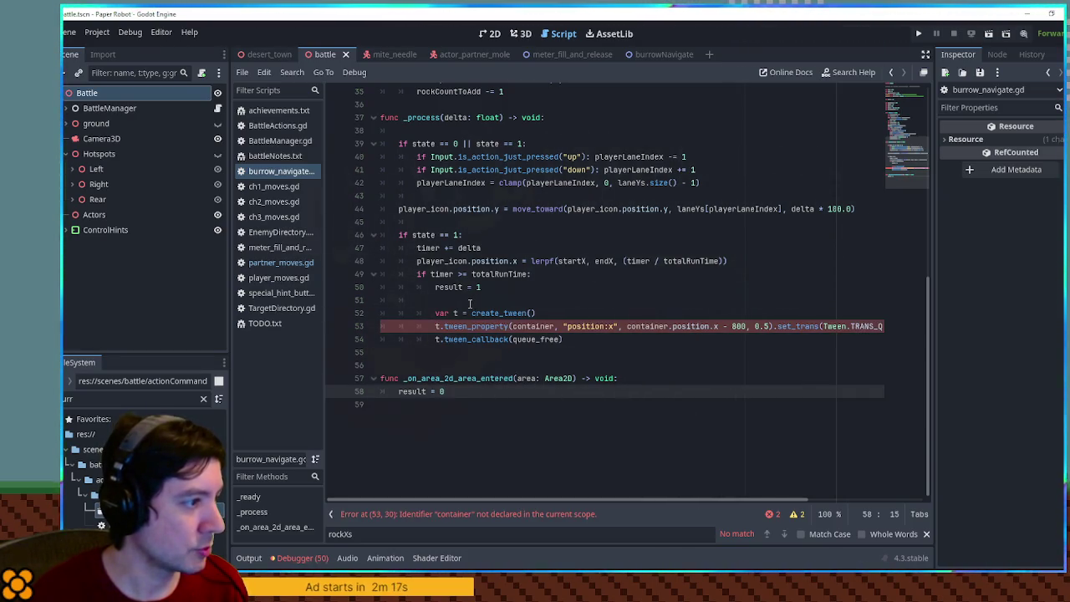
# Step: Add state = 2 in the timer block and copy it under result = 0 in the collision handler
pyautogui.click(482, 298)
pyautogui.write('state ')
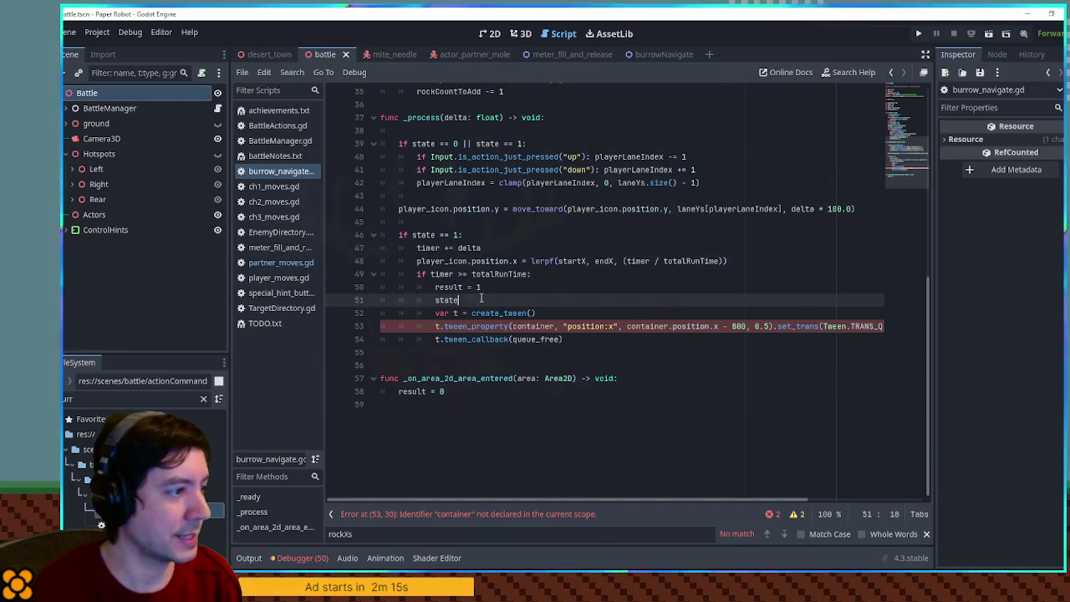
pyautogui.write('= 2')
pyautogui.moveTo(483, 299); pyautogui.dragTo(493, 291)
pyautogui.hotkey('ctrl', 'c')
pyautogui.click(454, 392)
pyautogui.hotkey('ctrl', 'v')
# Step: Indent the move_toward lane-movement line into the input block and remove the empty line above it
pyautogui.moveTo(401, 235); pyautogui.dragTo(466, 234)
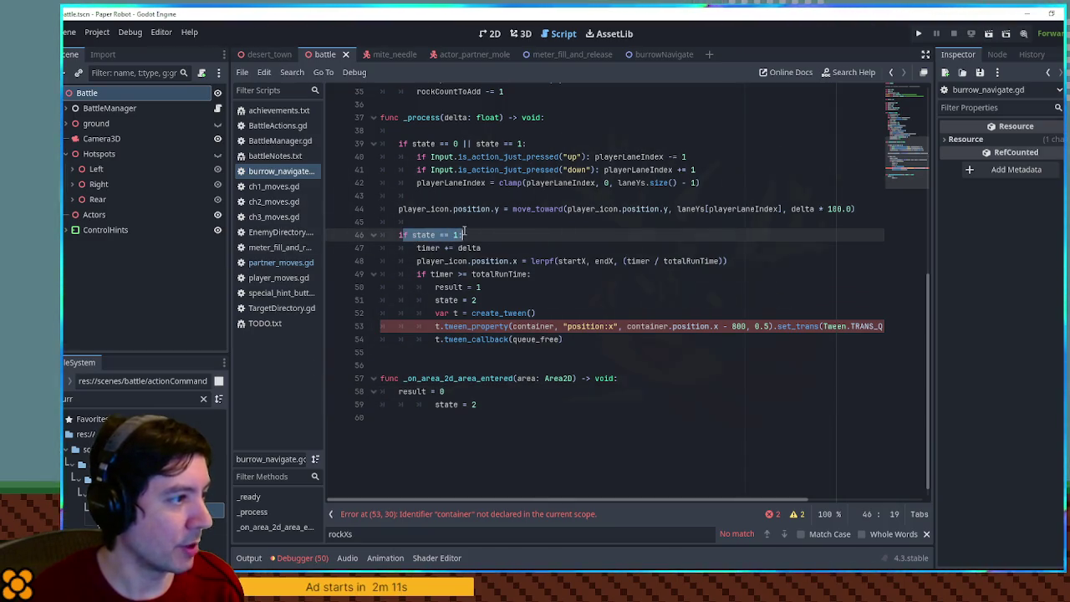
pyautogui.click(466, 235)
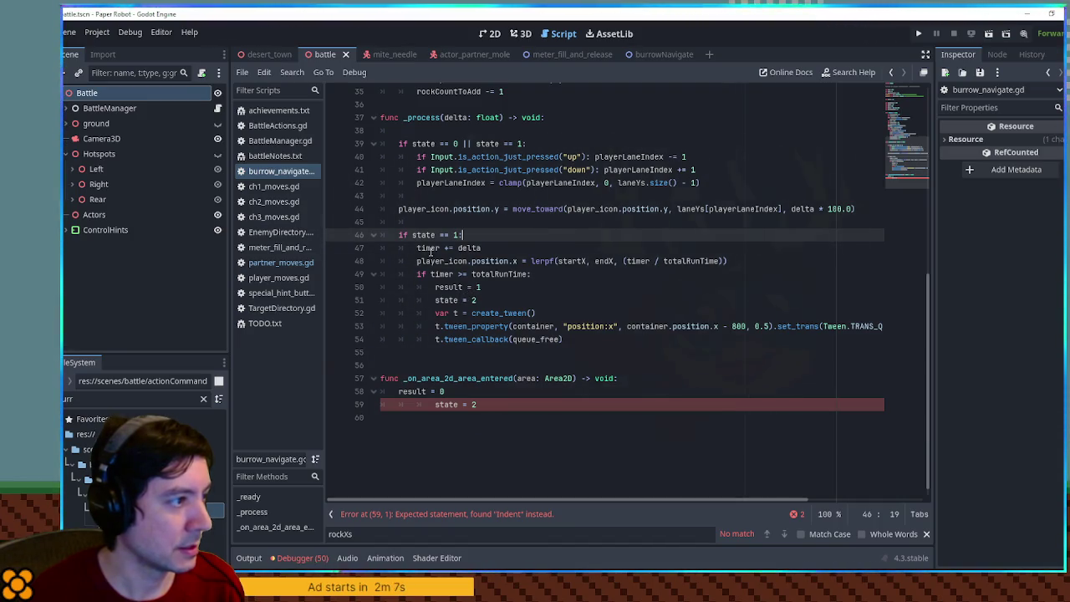
pyautogui.moveTo(437, 196); pyautogui.dragTo(401, 209)
pyautogui.press('Tab')
pyautogui.click(437, 196)
pyautogui.hotkey('ctrl', 'shift', 'k')
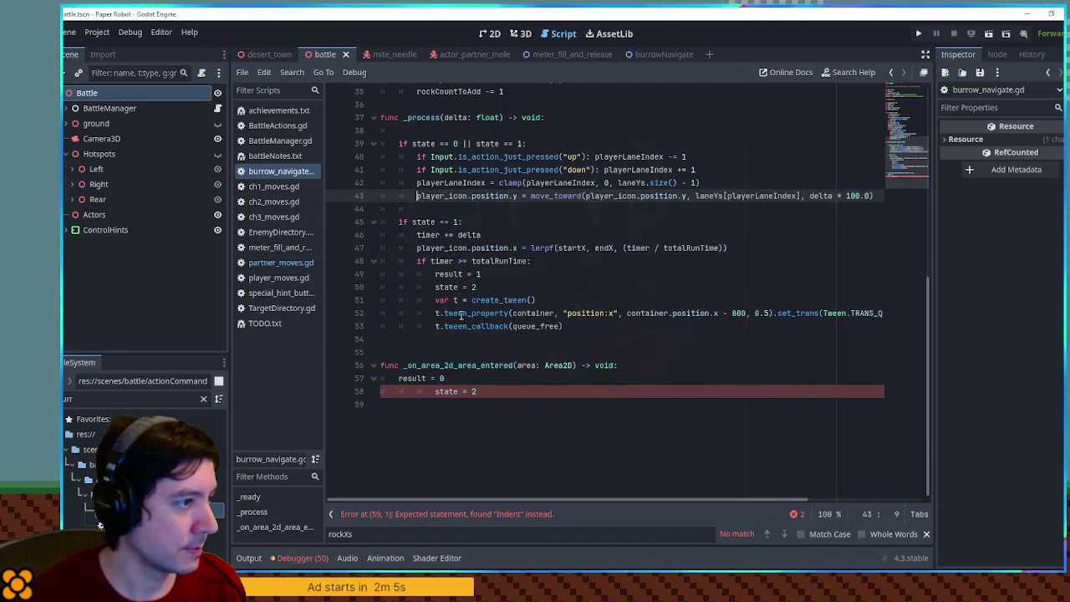
# Step: Remove the extra indentation from state = 2 and select the undeclared container reference on line 52
pyautogui.click(435, 392)
pyautogui.press('BackSpace')
pyautogui.press('BackSpace')
pyautogui.click(481, 315)
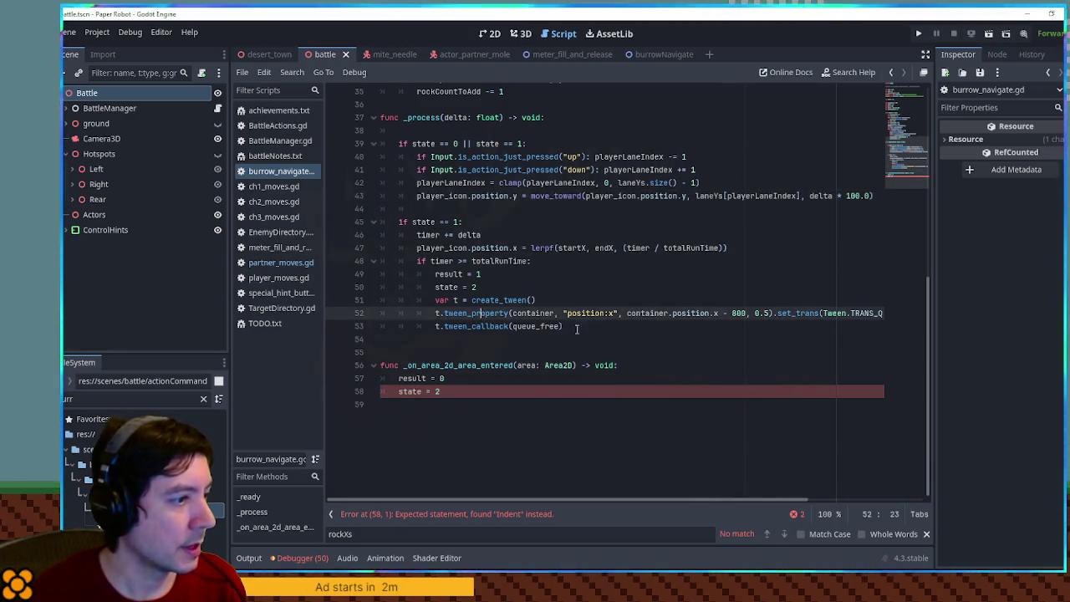
pyautogui.doubleClick(648, 312)
pyautogui.scroll(10, 648, 312)
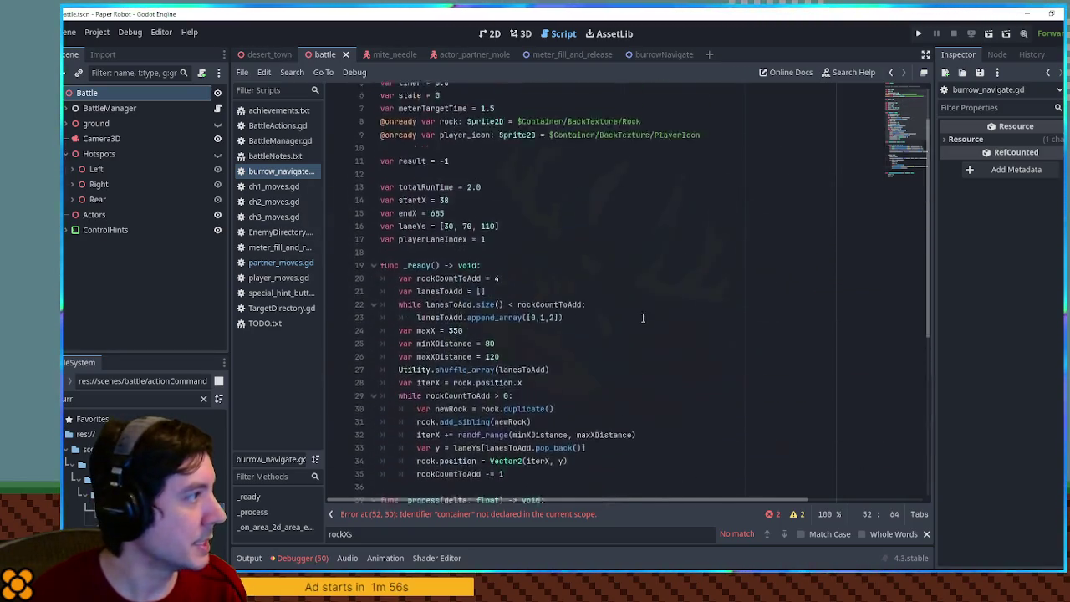
# Step: Drag the BurrowNavigate scene's Container node into the script as a reference, save, and open partner_moves.gd
pyautogui.click(649, 55)
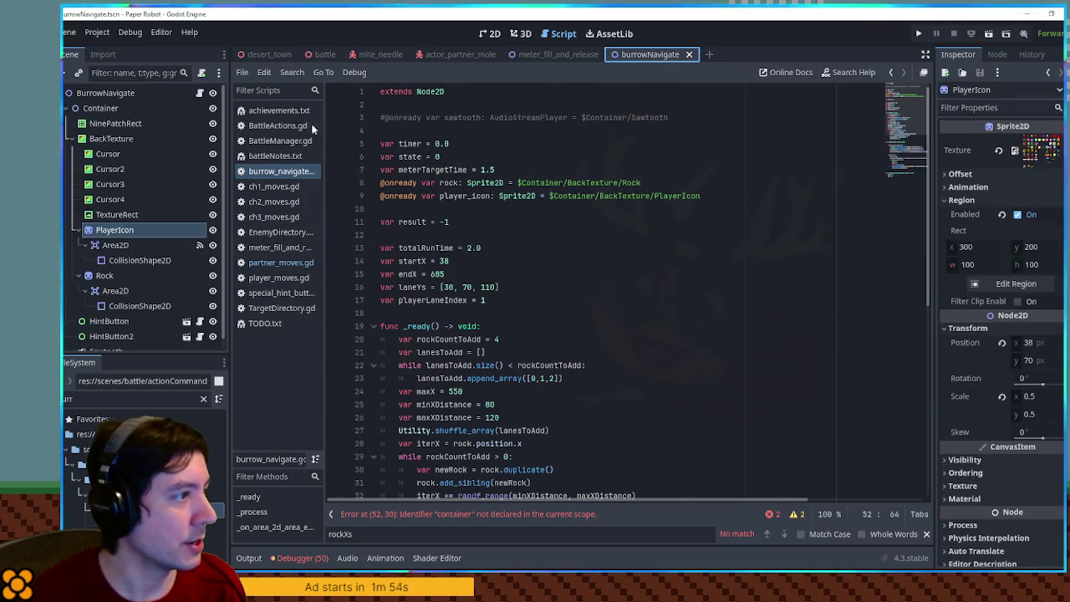
pyautogui.moveTo(100, 108)
pyautogui.mouseDown()
pyautogui.moveTo(391, 126)
pyautogui.moveTo(431, 180)
pyautogui.moveTo(386, 216)
pyautogui.mouseUp()
pyautogui.moveTo(909, 131); pyautogui.dragTo(912, 189)
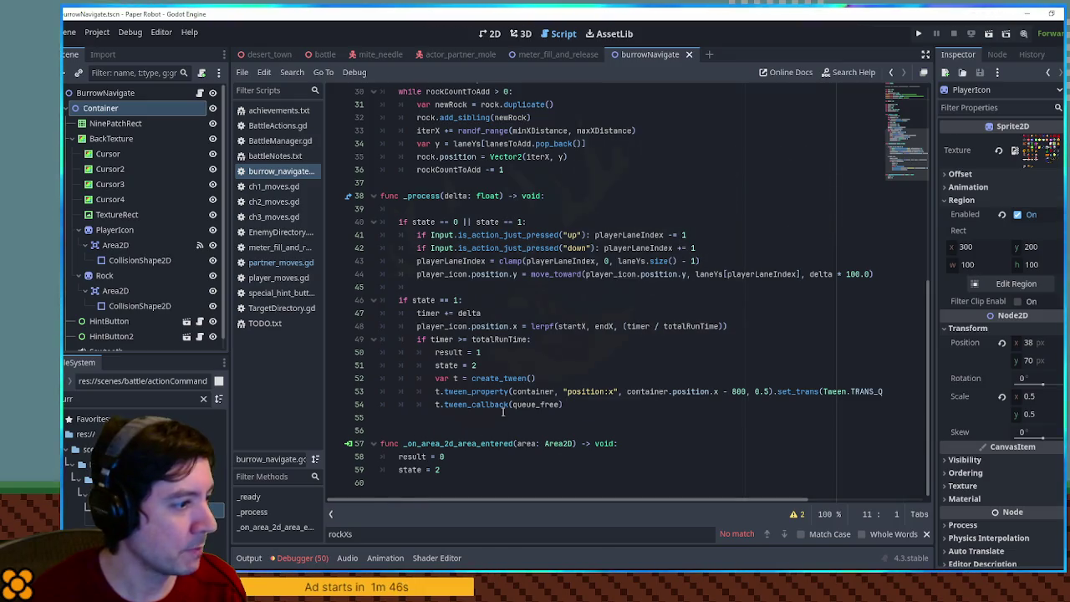
pyautogui.click(514, 405)
pyautogui.doubleClick(535, 405)
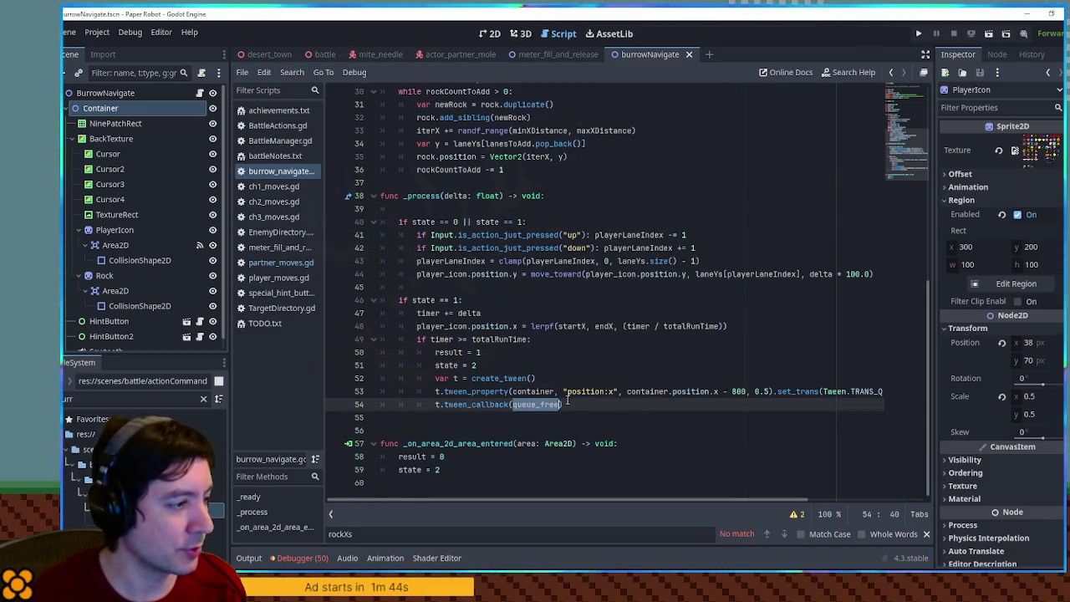
pyautogui.click(578, 313)
pyautogui.hotkey('ctrl', 's')
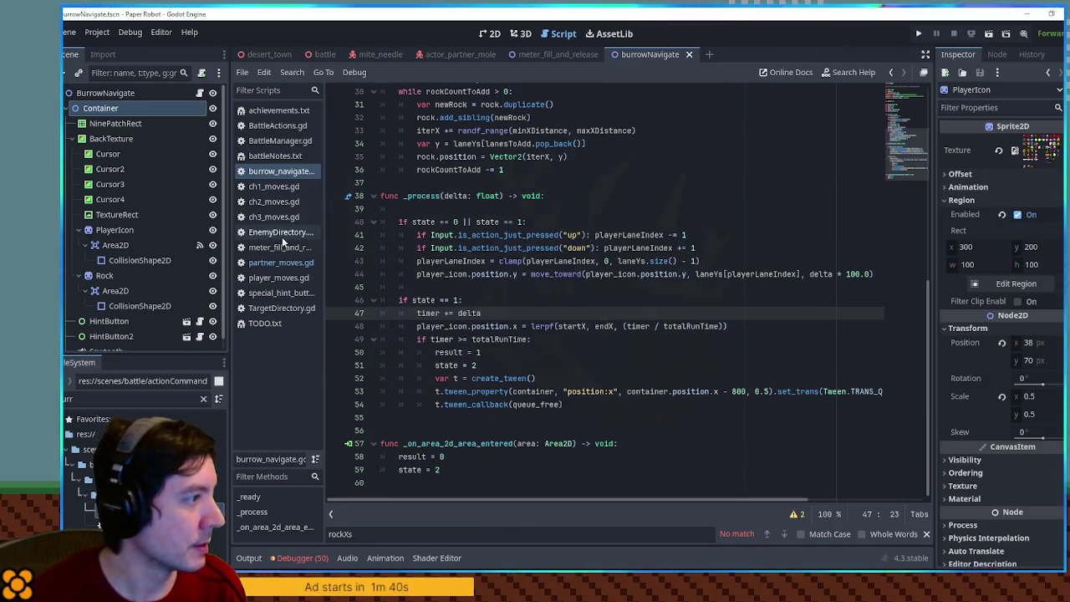
pyautogui.click(281, 263)
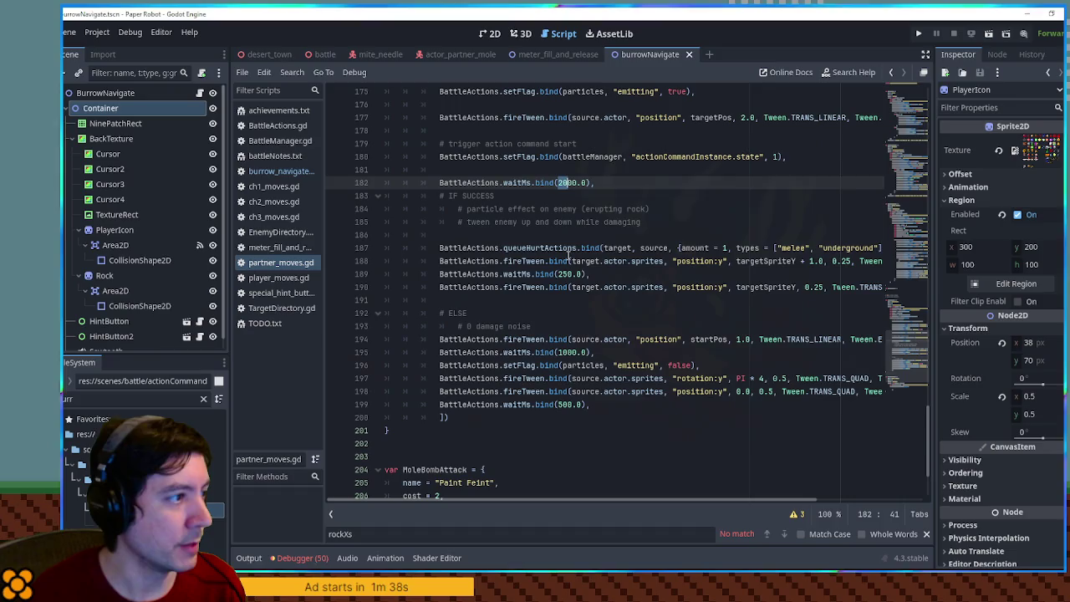
# Step: Locate and select the BattleActions.awaitActionCommandResult line near line 53 to reuse it
pyautogui.click(437, 196)
pyautogui.moveTo(436, 196); pyautogui.dragTo(607, 222)
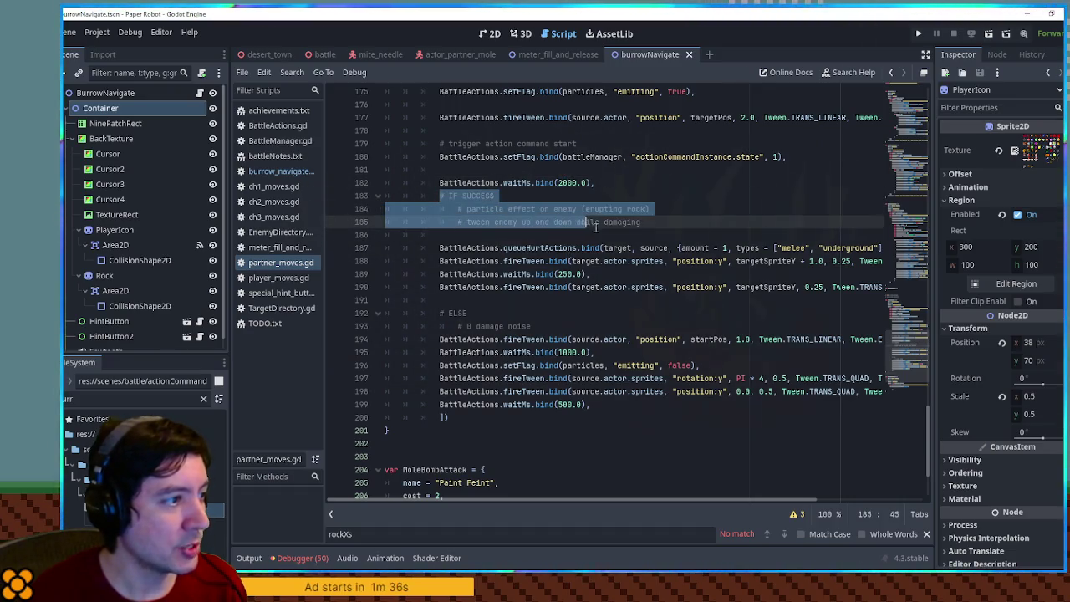
pyautogui.scroll(20, 915, 281)
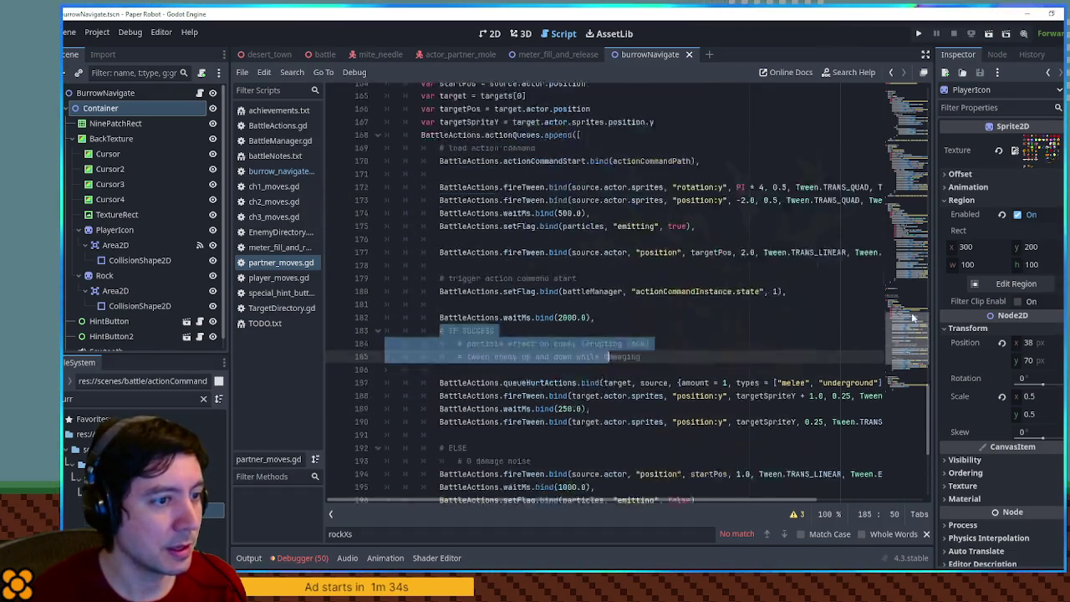
pyautogui.scroll(-20, 915, 249)
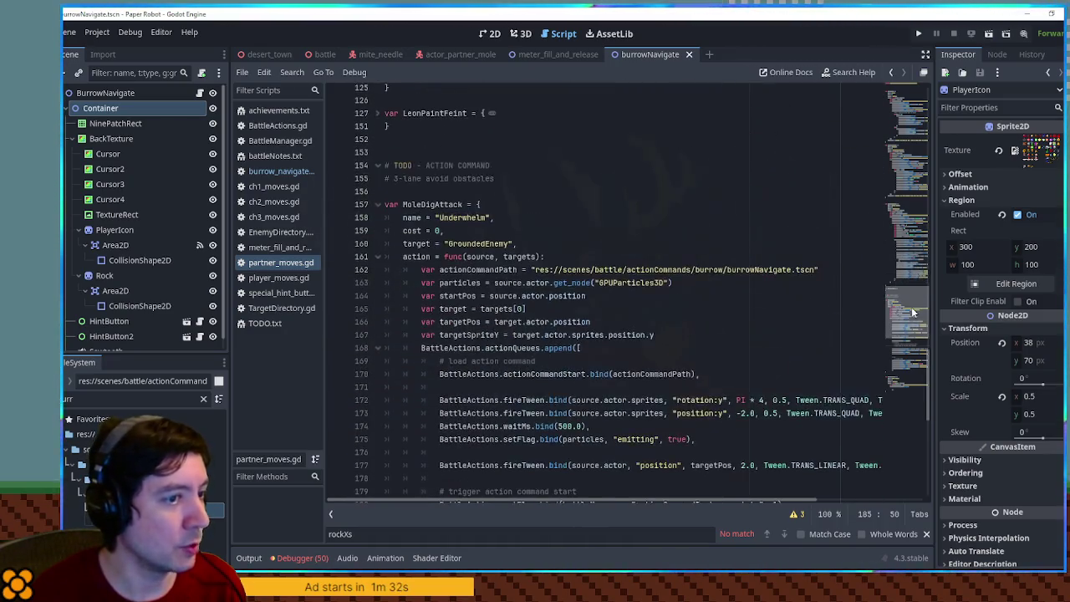
pyautogui.scroll(-4, 768, 275)
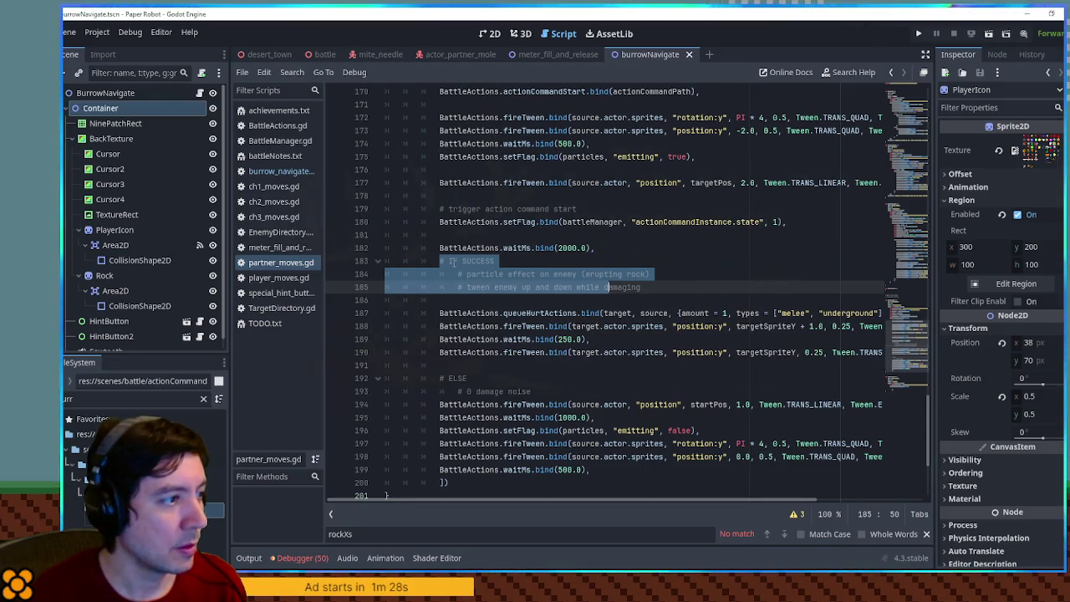
pyautogui.scroll(20, 915, 257)
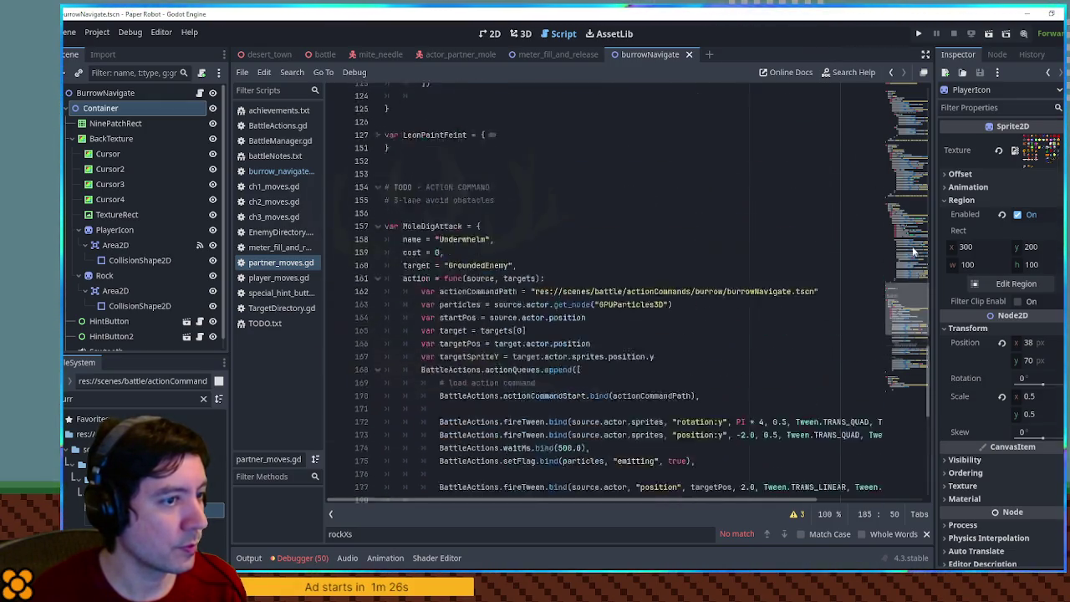
pyautogui.scroll(6, 915, 214)
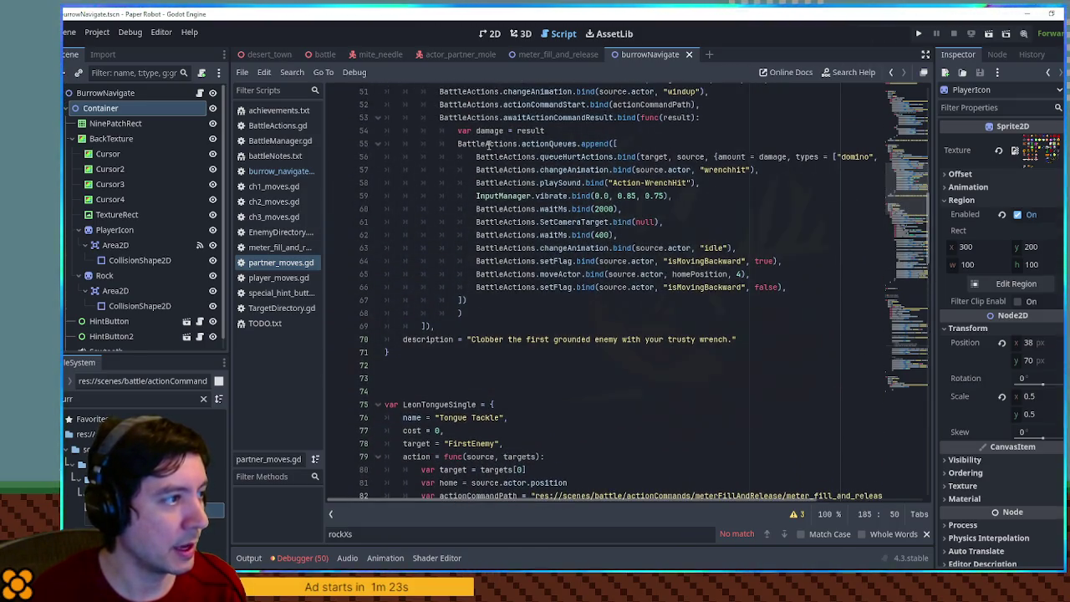
pyautogui.doubleClick(489, 145)
pyautogui.moveTo(440, 118); pyautogui.dragTo(701, 118)
pyautogui.hotkey('ctrl', 'c')
pyautogui.moveTo(904, 195); pyautogui.dragTo(898, 348)
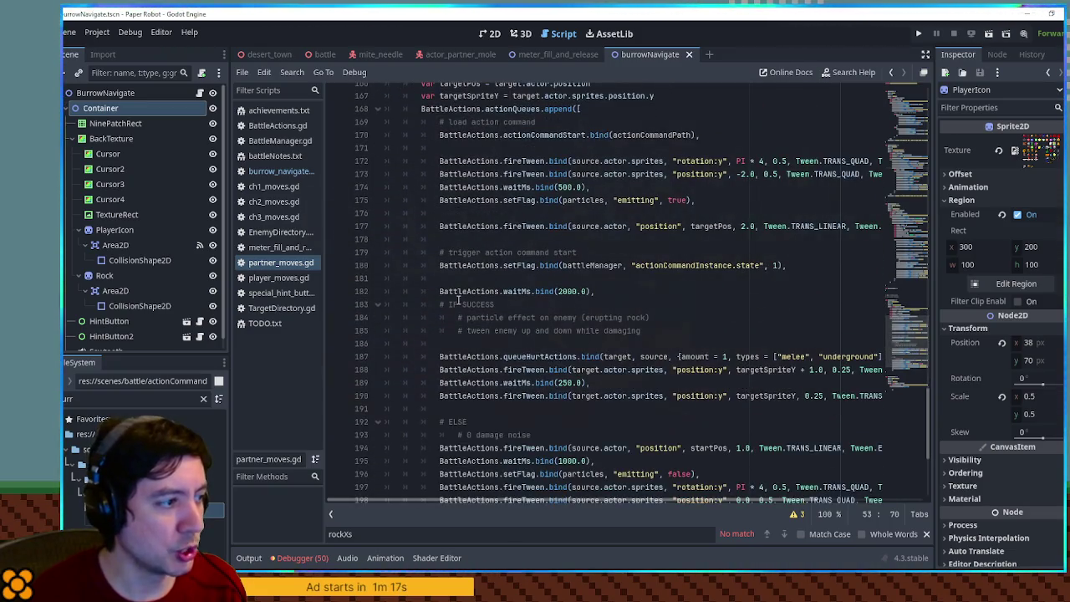
# Step: Paste the awaitActionCommandResult callback line on a new line after waitMs.bind(2000.0)
pyautogui.click(622, 293)
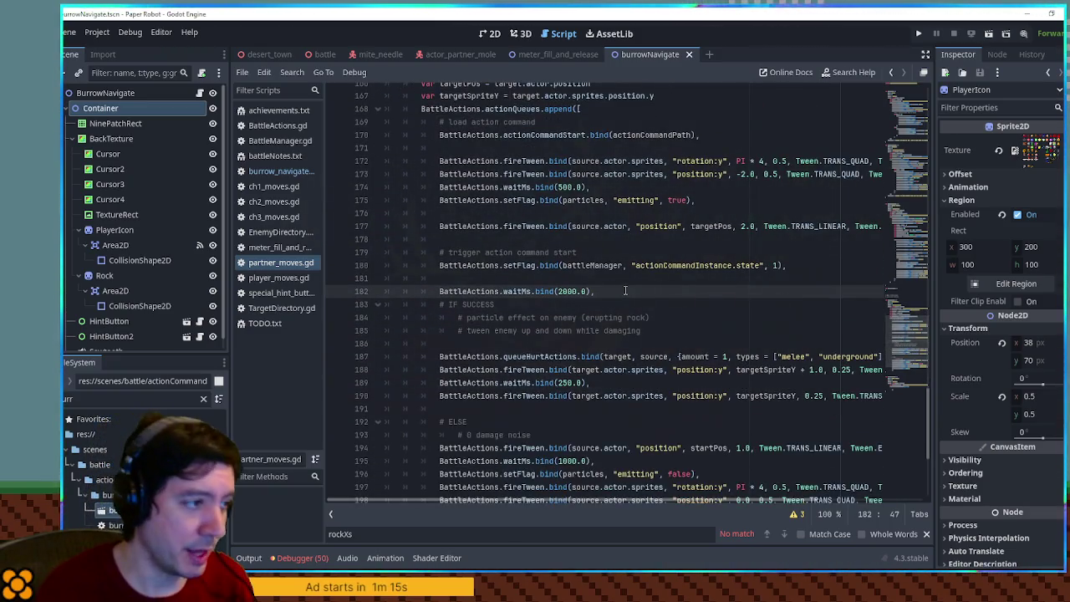
pyautogui.press('Return')
pyautogui.hotkey('ctrl', 'v')
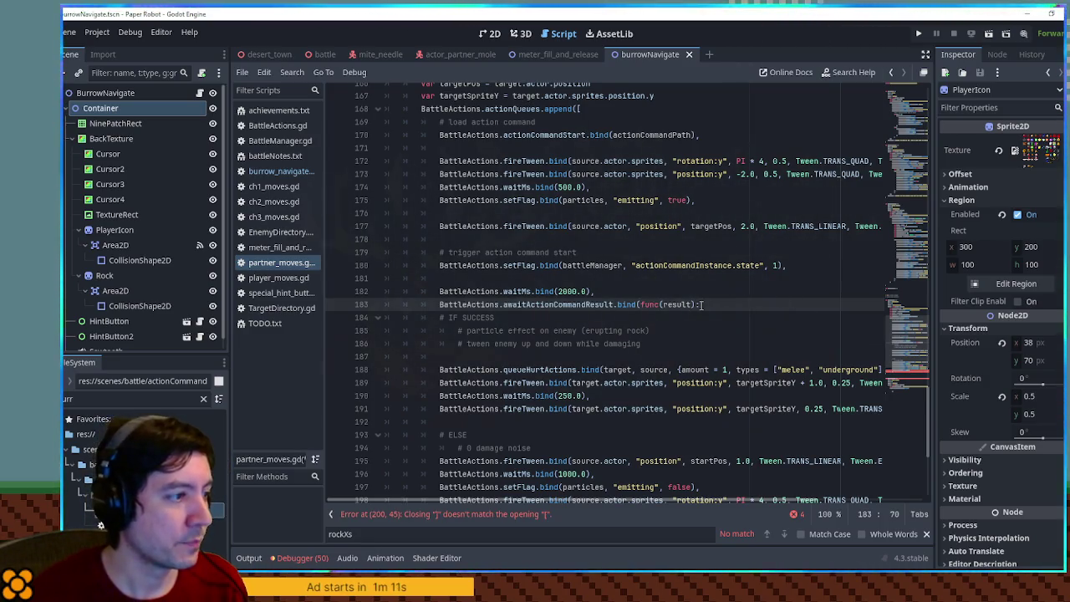
# Step: Complete the callback skeleton with a pass body, a closing '),' line and the header colon
pyautogui.press('Return')
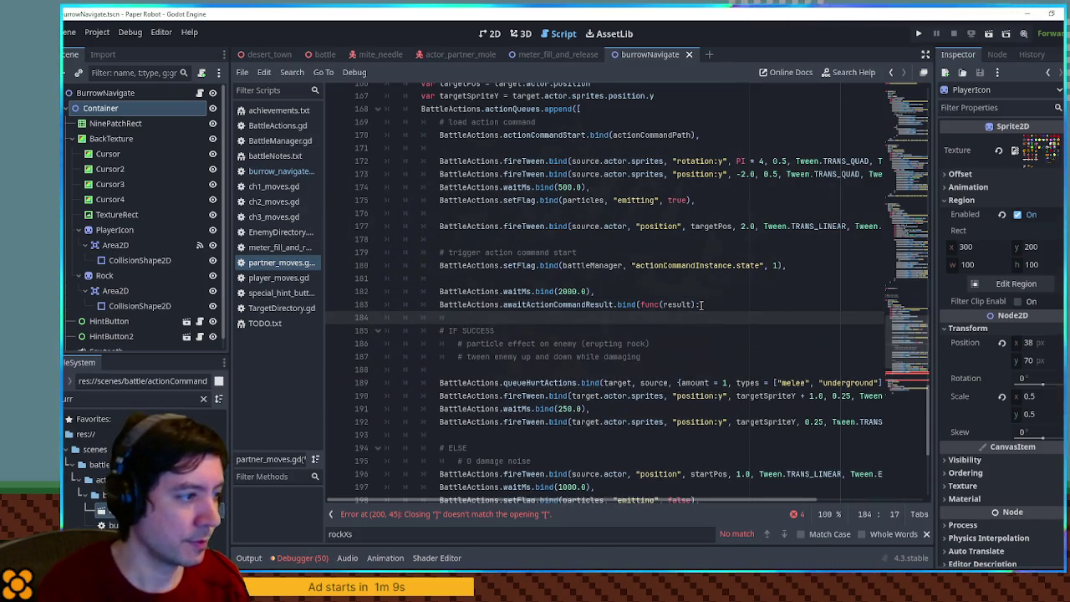
pyautogui.write('pass')
pyautogui.press('Return')
pyautogui.write(')')
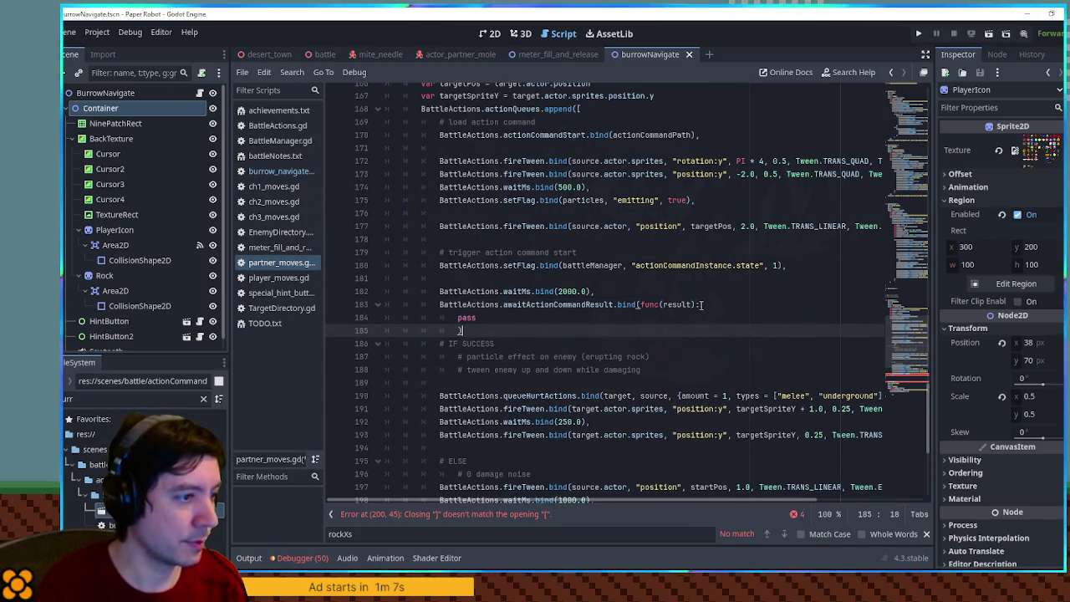
pyautogui.write(',')
pyautogui.click(700, 304)
pyautogui.write(':')
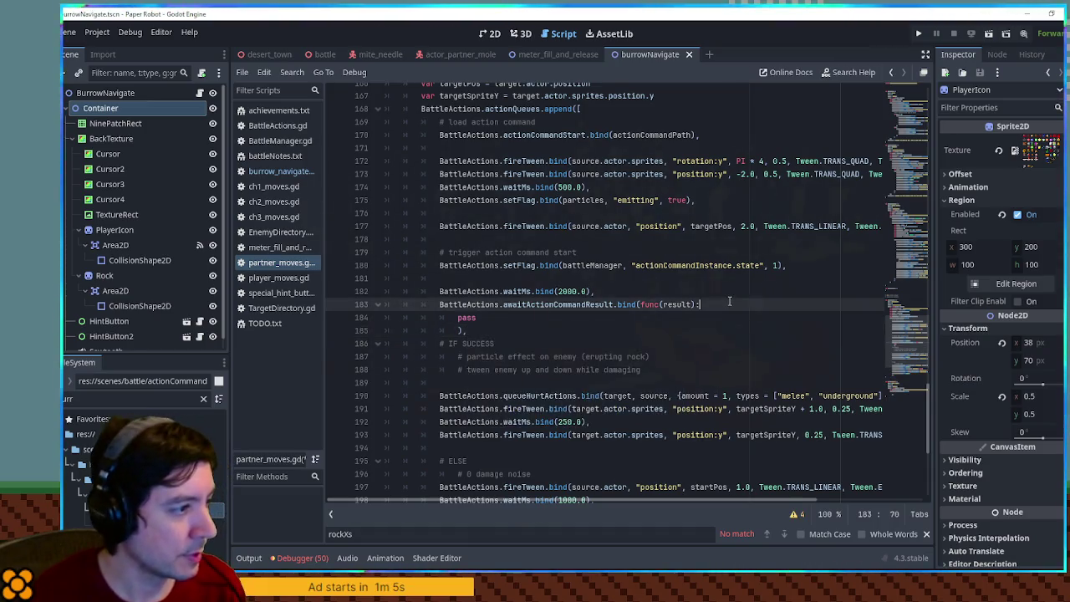
pyautogui.scroll(-3, 700, 304)
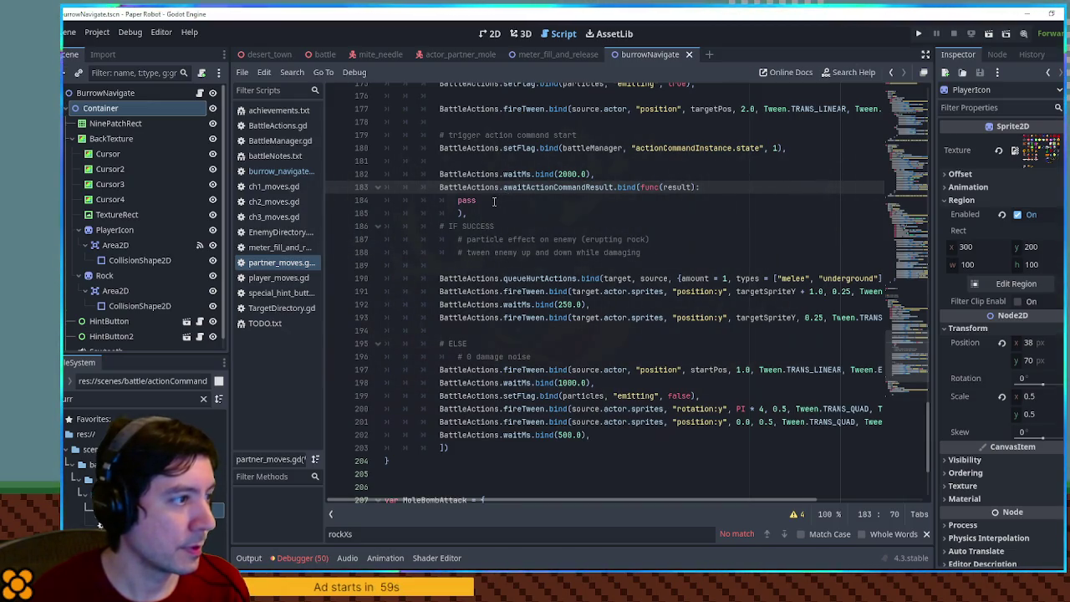
# Step: Add an if result == 0 check above the pass line
pyautogui.click(485, 200)
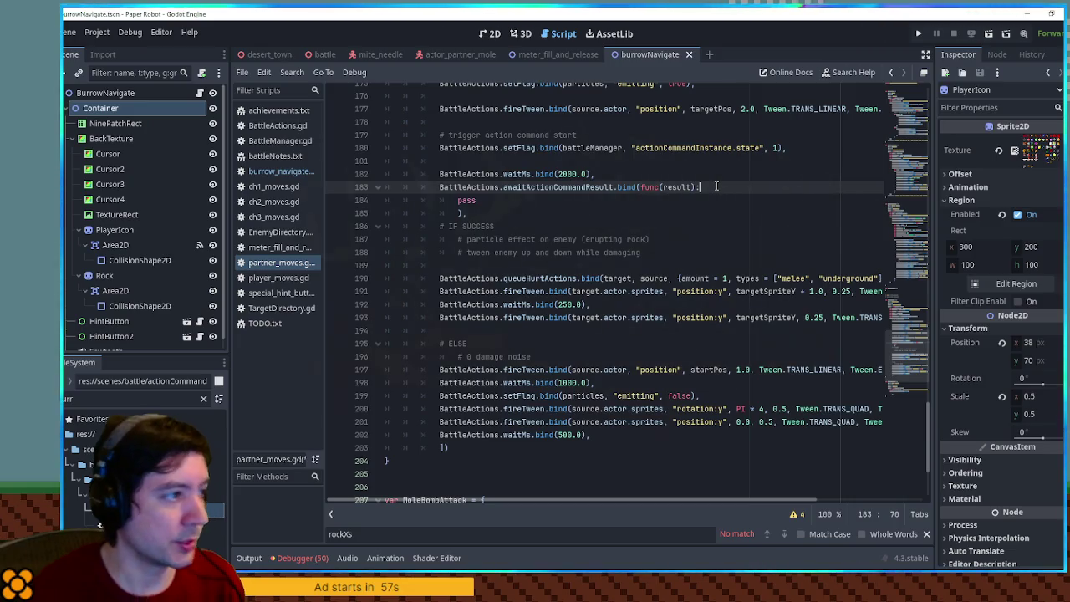
pyautogui.hotkey('ctrl', 'shift', 'Return')
pyautogui.write('ult == 0')
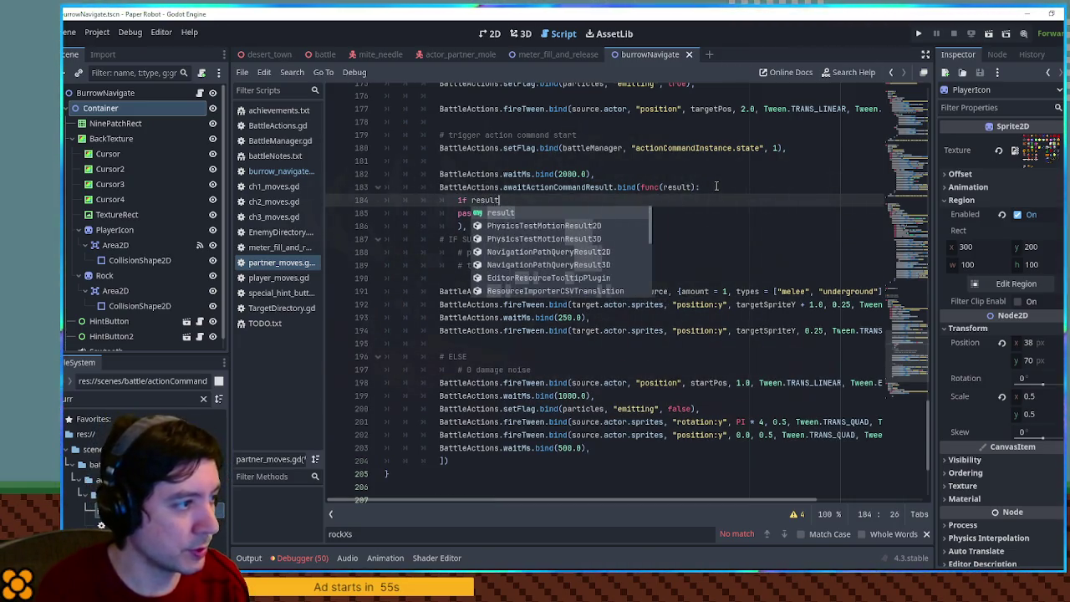
pyautogui.press('Return')
pyautogui.press('Return')
pyautogui.press('Return')
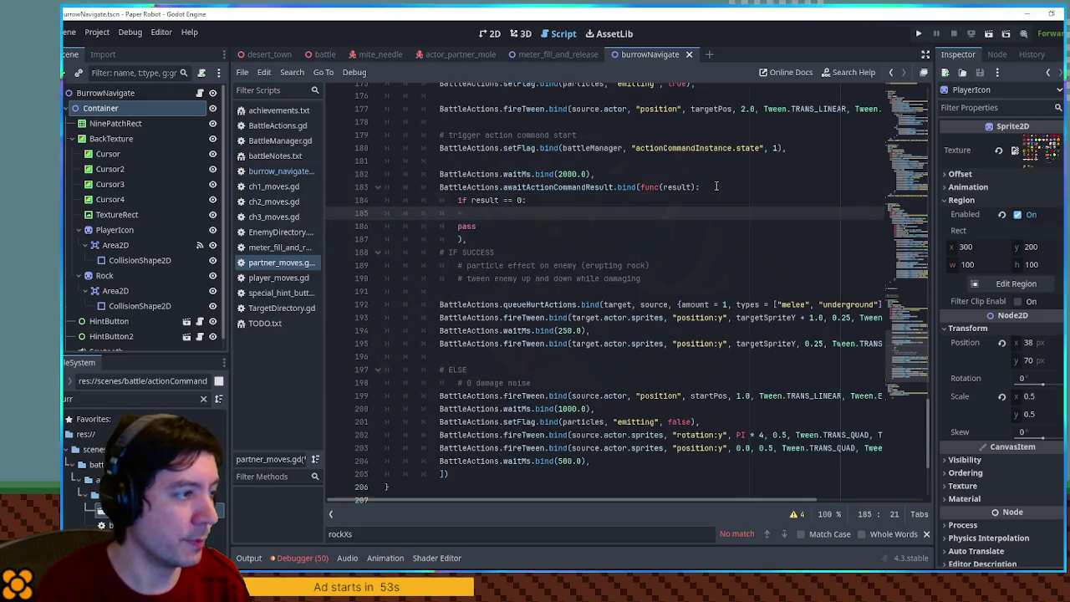
# Step: Copy the actionQueues append line into the result == 0 block and delete the pass placeholder
pyautogui.scroll(3, 507, 233)
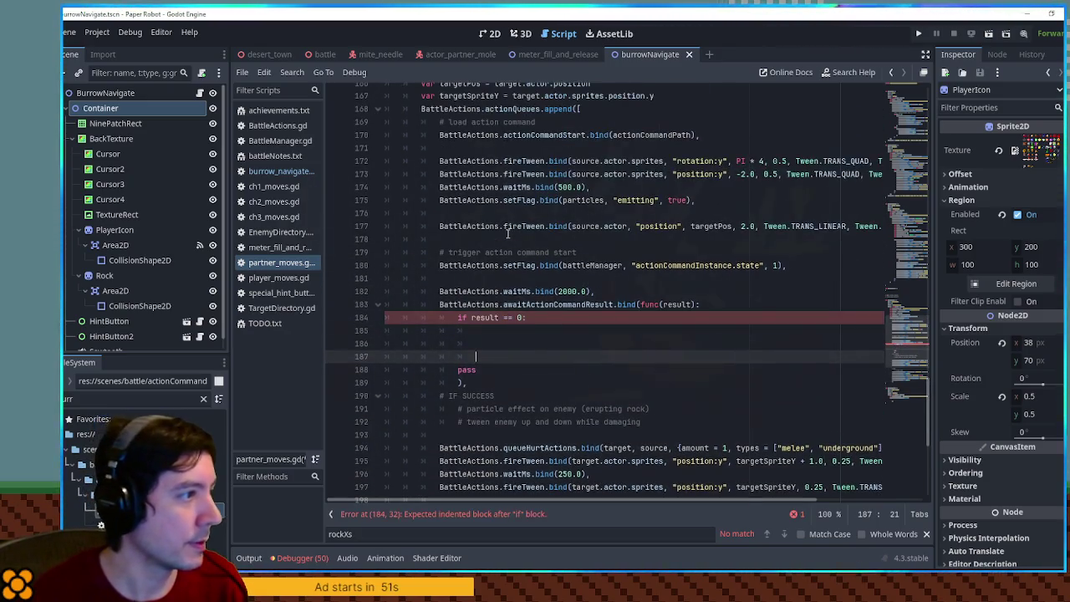
pyautogui.tripleClick(467, 109)
pyautogui.hotkey('ctrl', 'c')
pyautogui.click(502, 330)
pyautogui.hotkey('ctrl', 'v')
pyautogui.scroll(-2, 644, 284)
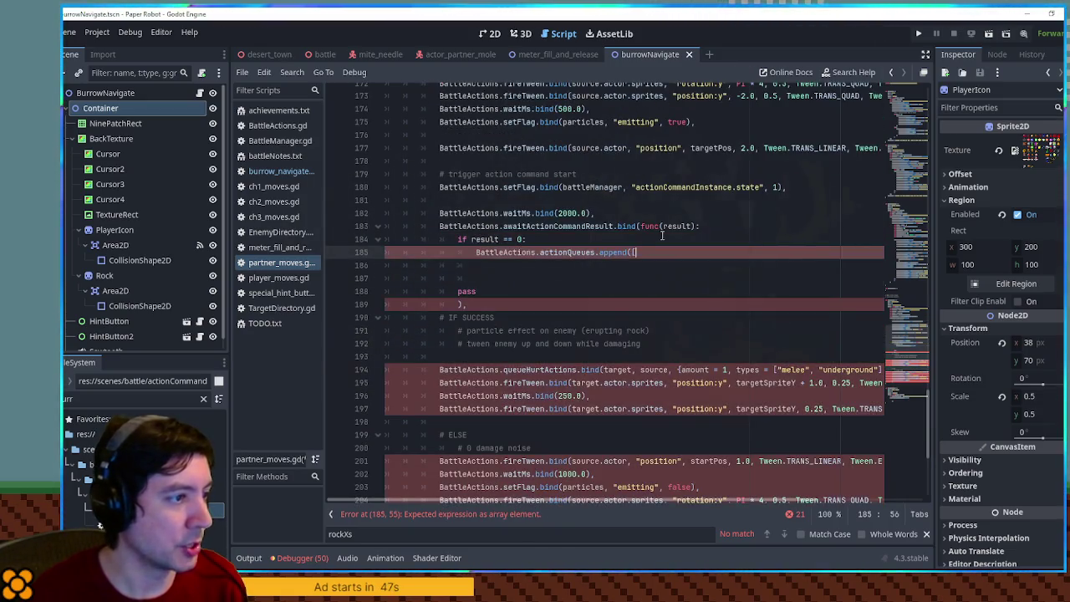
pyautogui.press('Return')
pyautogui.press('Up')
pyautogui.press('End')
pyautogui.press('Return')
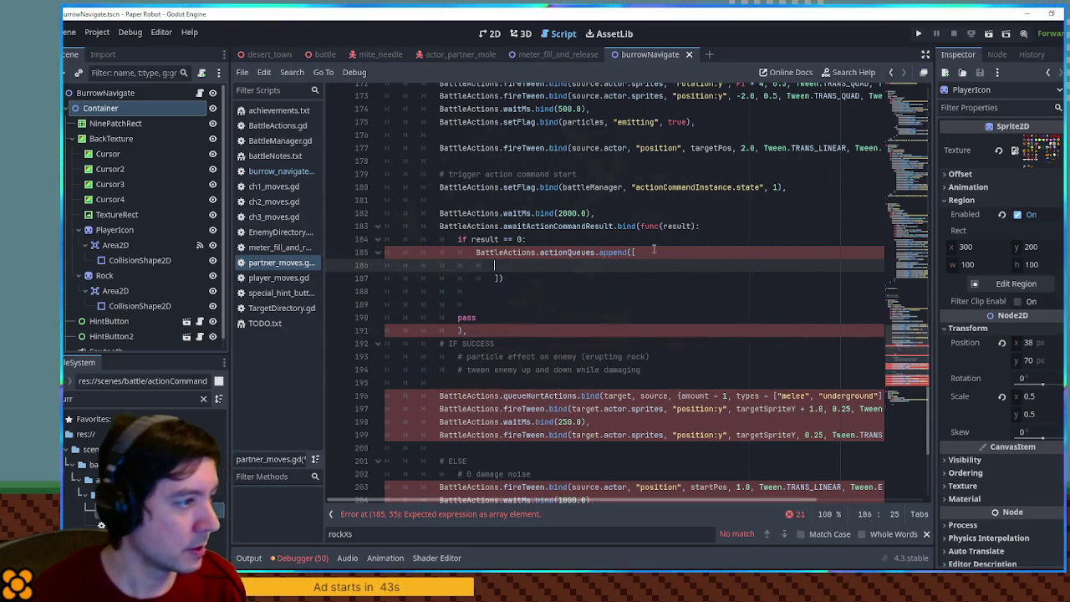
pyautogui.click(545, 317)
pyautogui.hotkey('ctrl', 'shift', 'k')
pyautogui.scroll(-2, 545, 317)
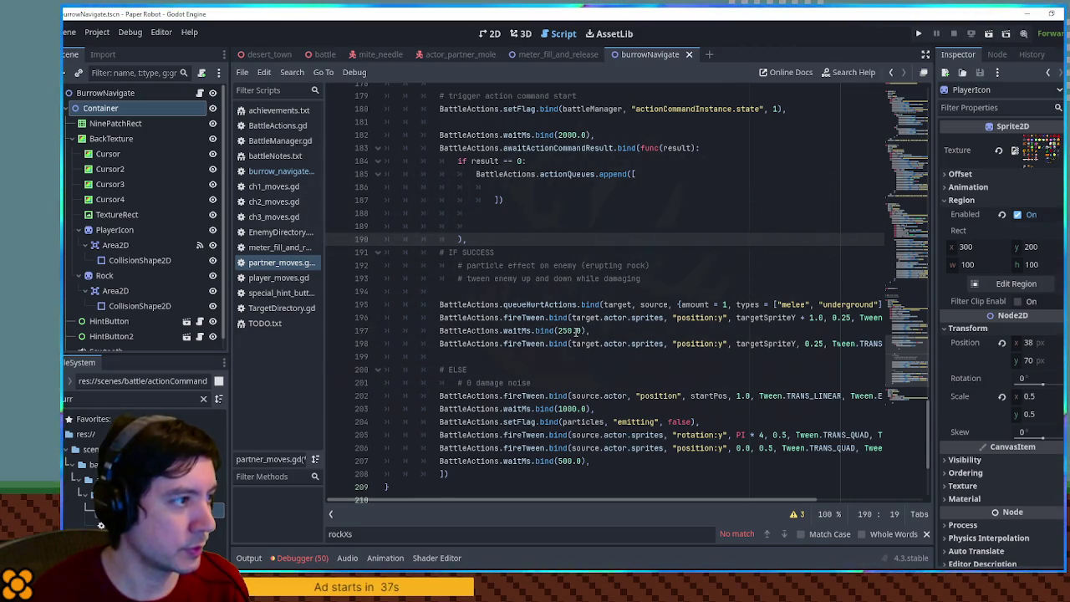
# Step: Declare var finalActions = [] and add BattleActions.actionQueues.append(finalActions) at the callback's end
pyautogui.click(703, 148)
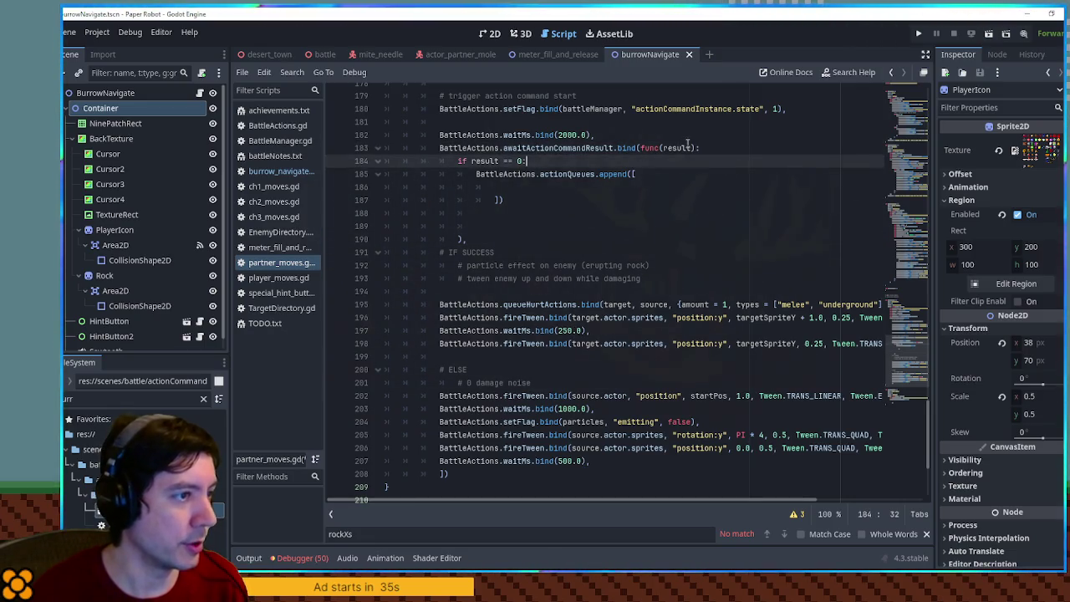
pyautogui.press('Return')
pyautogui.write('var fina')
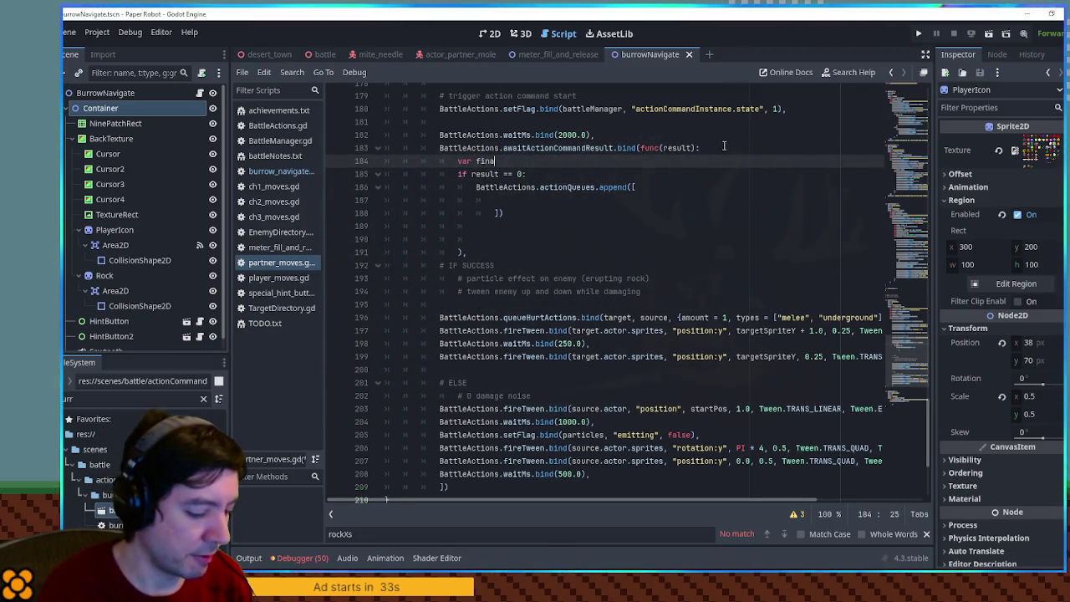
pyautogui.write('[]')
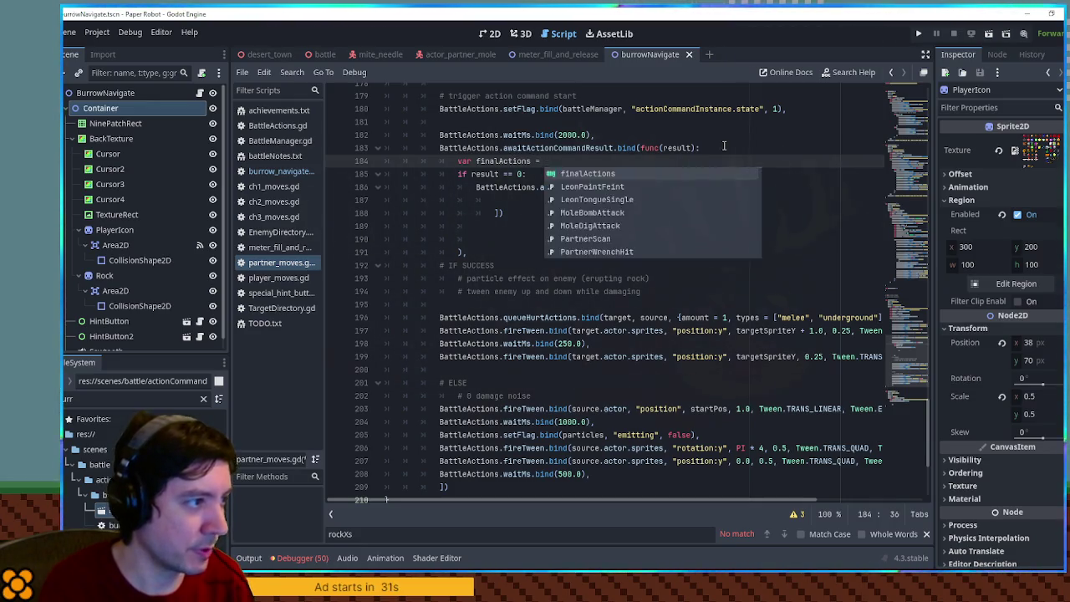
pyautogui.moveTo(475, 187); pyautogui.dragTo(596, 188)
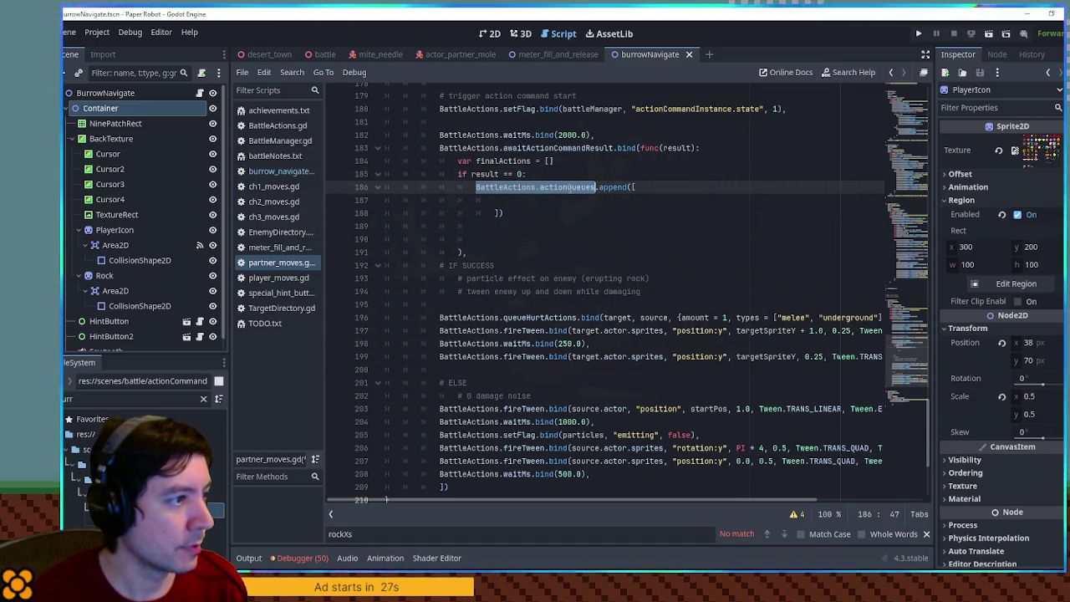
pyautogui.press('BackSpace')
pyautogui.click(480, 241)
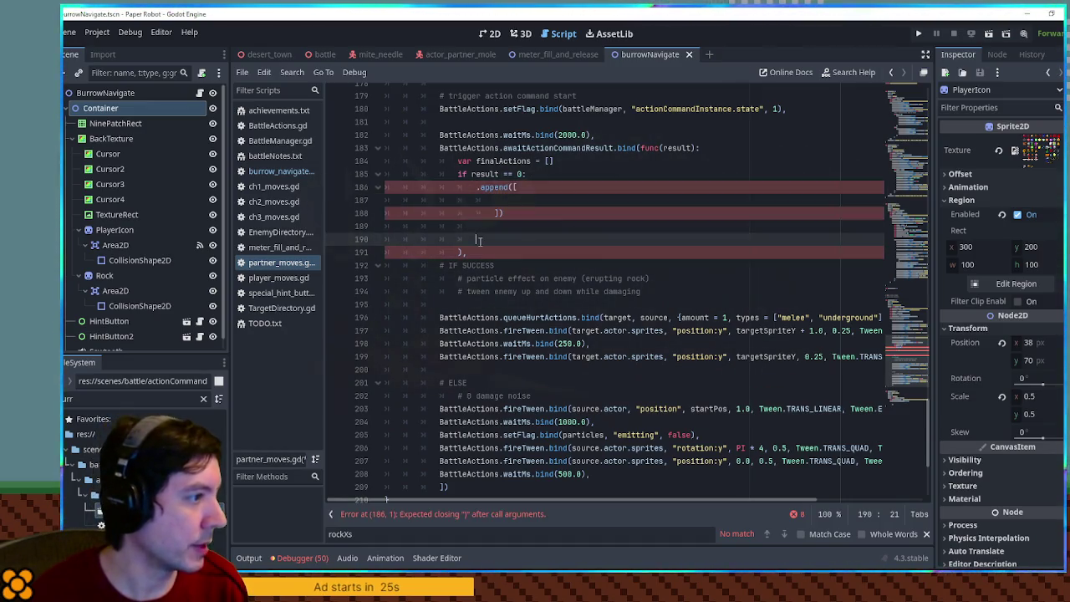
pyautogui.hotkey('ctrl', 'v')
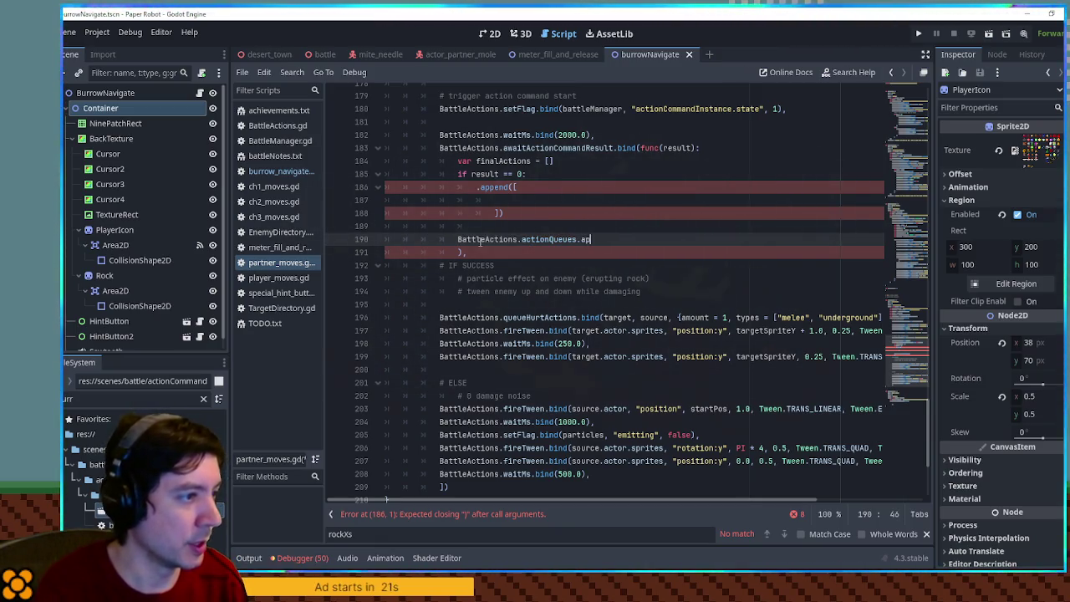
pyautogui.write('(finalA')
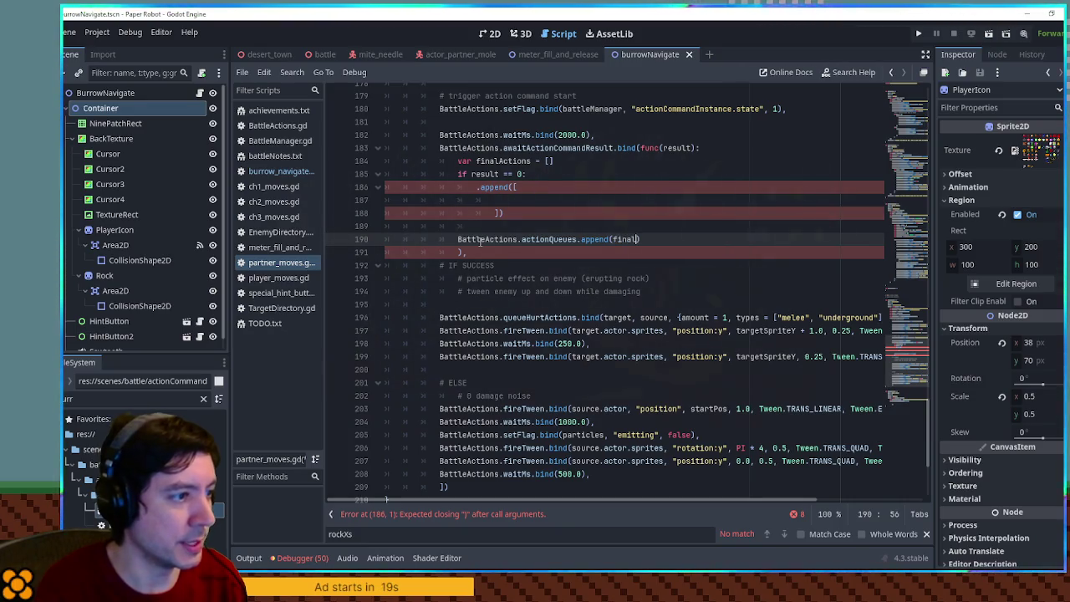
pyautogui.write('ctions')
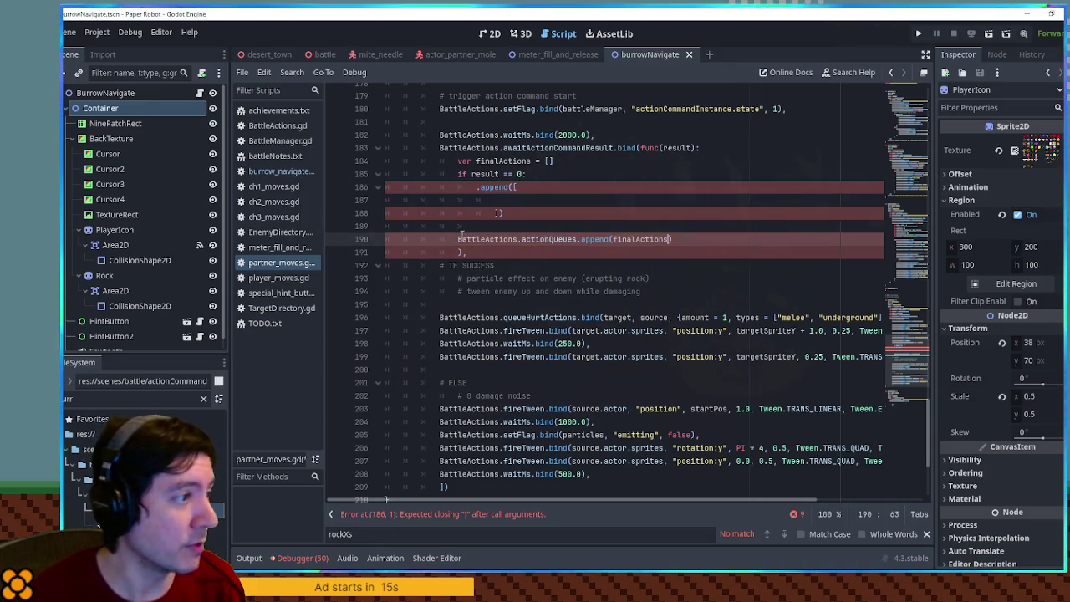
pyautogui.click(515, 187)
pyautogui.write('[')
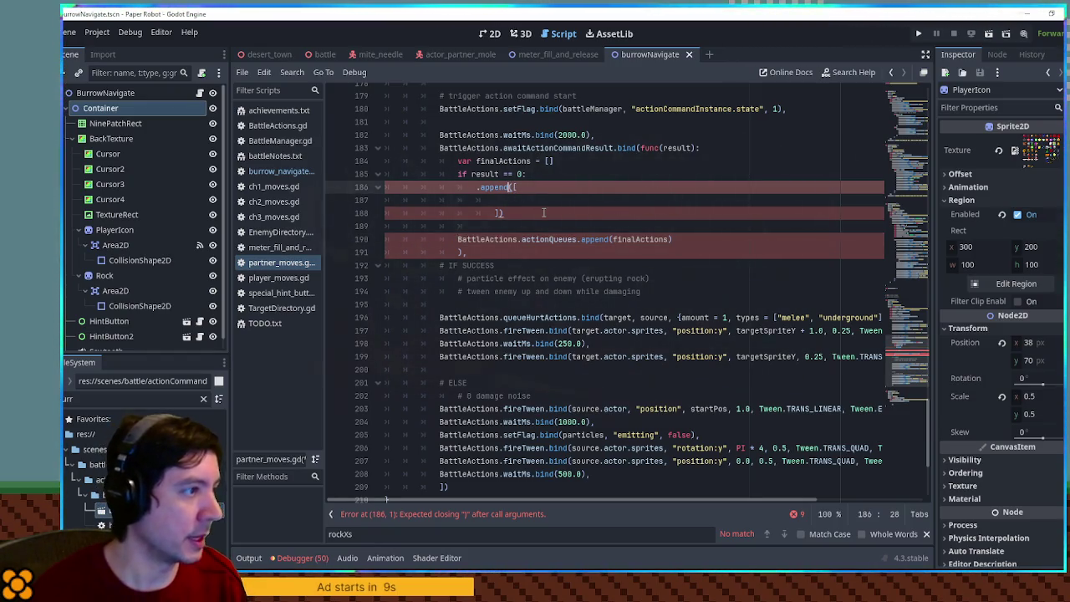
# Step: Change the line 186 append call to finalActions.append_array
pyautogui.doubleClick(503, 160)
pyautogui.hotkey('ctrl', 'c')
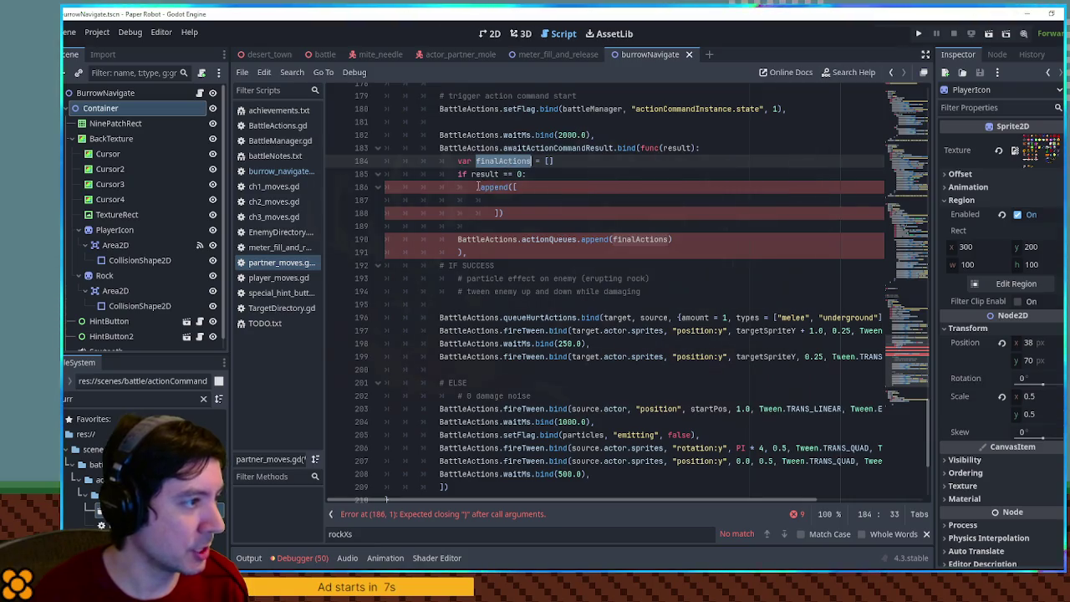
pyautogui.click(477, 187)
pyautogui.hotkey('ctrl', 'v')
pyautogui.press('Right')
pyautogui.press('Right')
pyautogui.write('_ar')
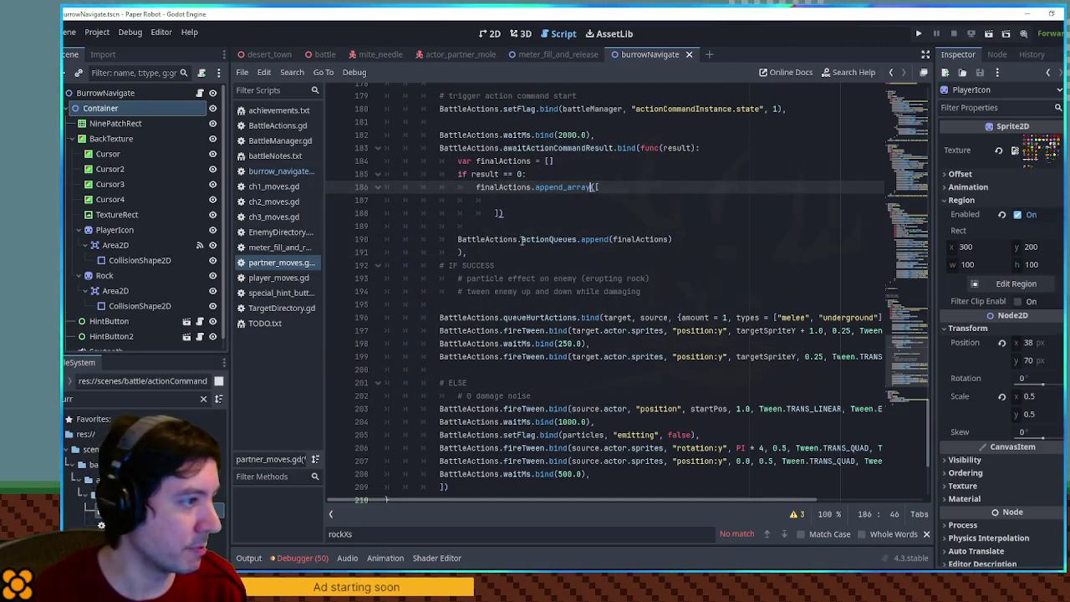
# Step: Duplicate the branch into a result == 1 block plus a third copy without an if condition
pyautogui.moveTo(519, 215); pyautogui.dragTo(388, 174)
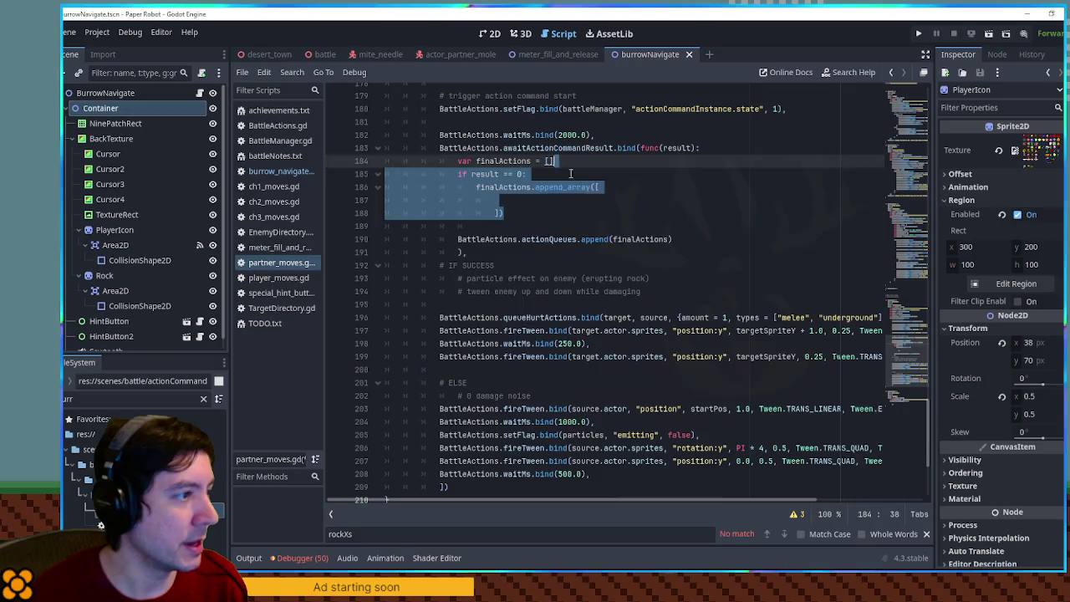
pyautogui.hotkey('ctrl', 'shift', 'd')
pyautogui.doubleClick(518, 226)
pyautogui.write('1')
pyautogui.moveTo(519, 265); pyautogui.dragTo(543, 216)
pyautogui.hotkey('ctrl', 'shift', 'd')
pyautogui.click(486, 279)
pyautogui.hotkey('ctrl', 'shift', 'k')
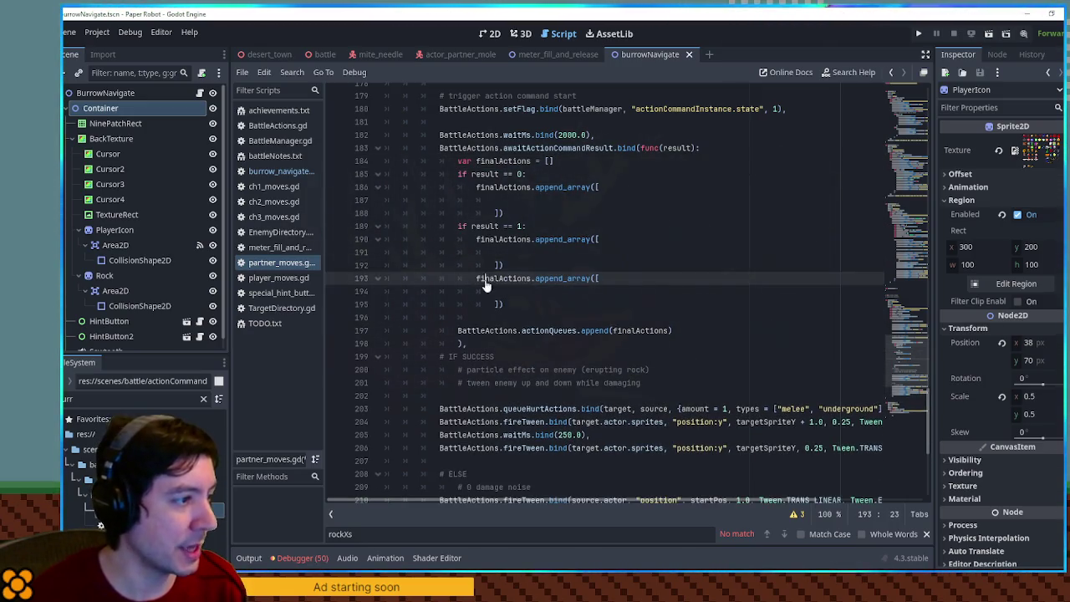
# Step: Dedent the third append block to run always and move the failure-case actions into it
pyautogui.moveTo(506, 318); pyautogui.dragTo(475, 279)
pyautogui.hotkey('shift', 'Tab')
pyautogui.scroll(-2, 561, 293)
pyautogui.scroll(-2, 561, 295)
pyautogui.click(544, 396)
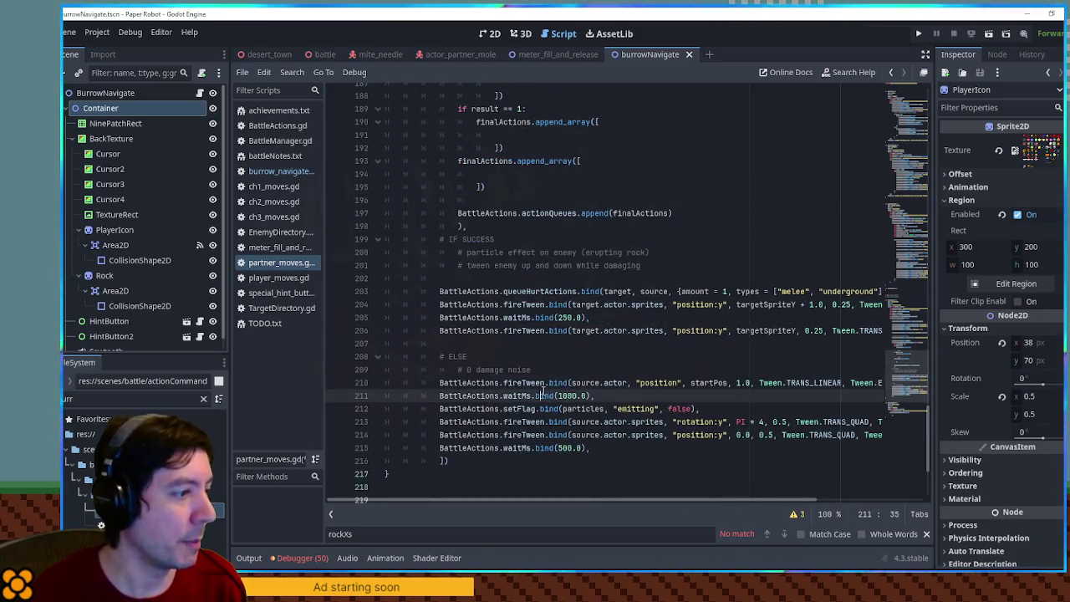
pyautogui.moveTo(592, 443); pyautogui.dragTo(592, 374)
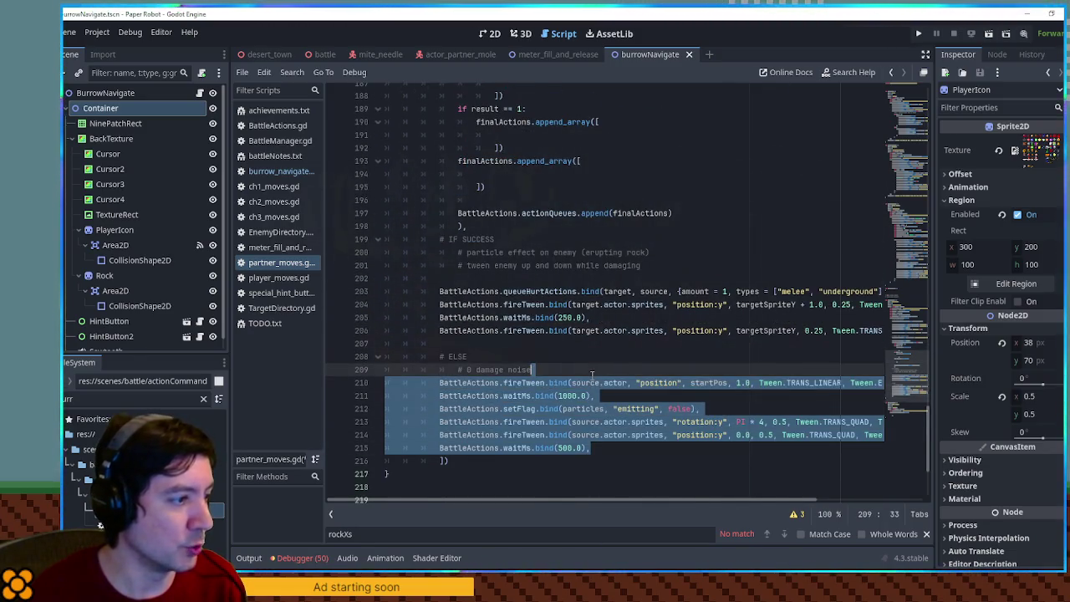
pyautogui.hotkey('ctrl', 'x')
pyautogui.click(514, 174)
pyautogui.hotkey('ctrl', 'v')
pyautogui.keyDown('shift'); pyautogui.click(445, 185); pyautogui.keyUp('shift')
pyautogui.press('Tab')
pyautogui.click(511, 175)
pyautogui.hotkey('ctrl', 'shift', 'k')
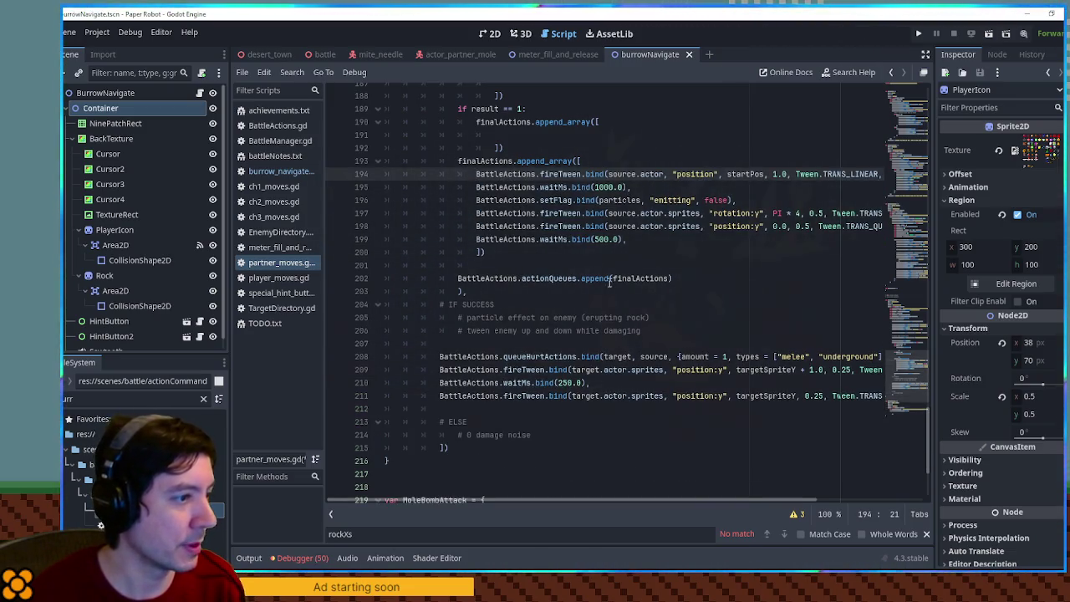
pyautogui.press('Down')
pyautogui.press('Down')
pyautogui.press('Down')
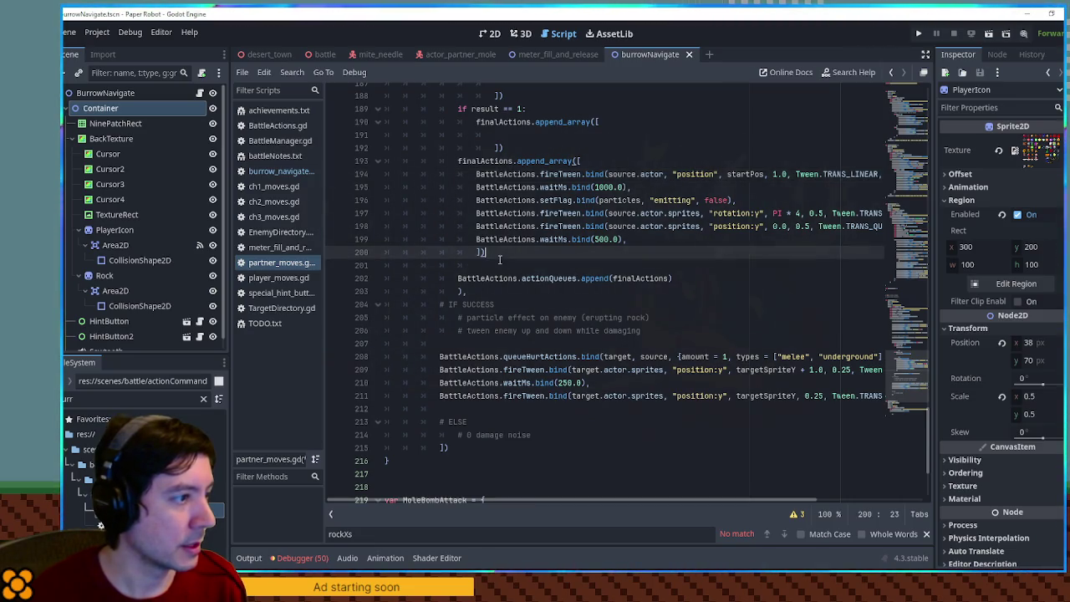
pyautogui.hotkey('ctrl', 'shift', 'k')
# Step: Move the success-case hurt and tween lines into the result == 1 block and delete the leftover comments
pyautogui.moveTo(492, 394); pyautogui.dragTo(510, 330)
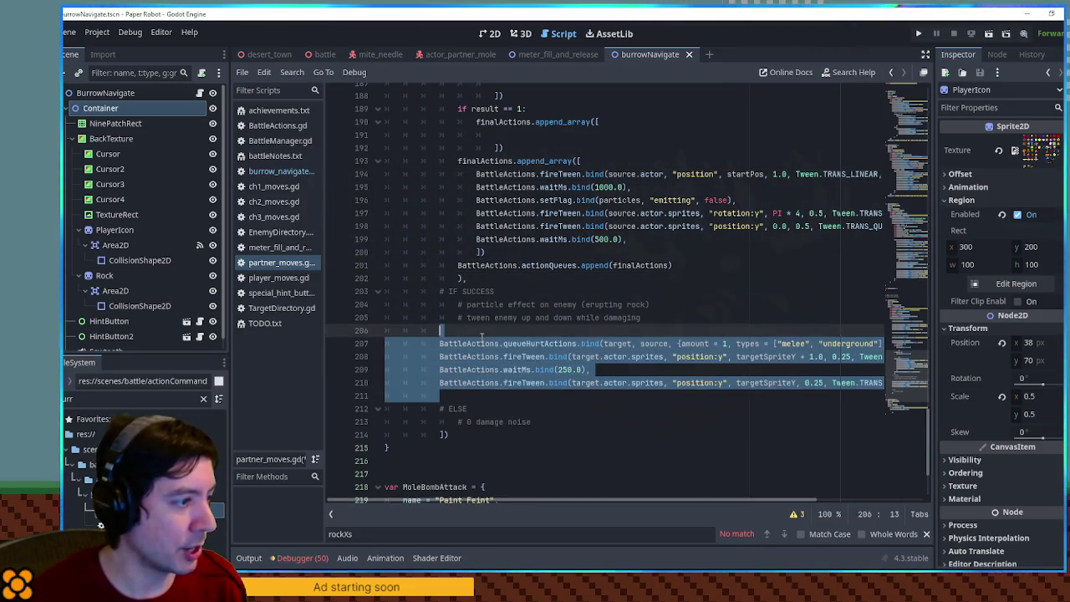
pyautogui.press('BackSpace')
pyautogui.click(533, 134)
pyautogui.hotkey('ctrl', 'v')
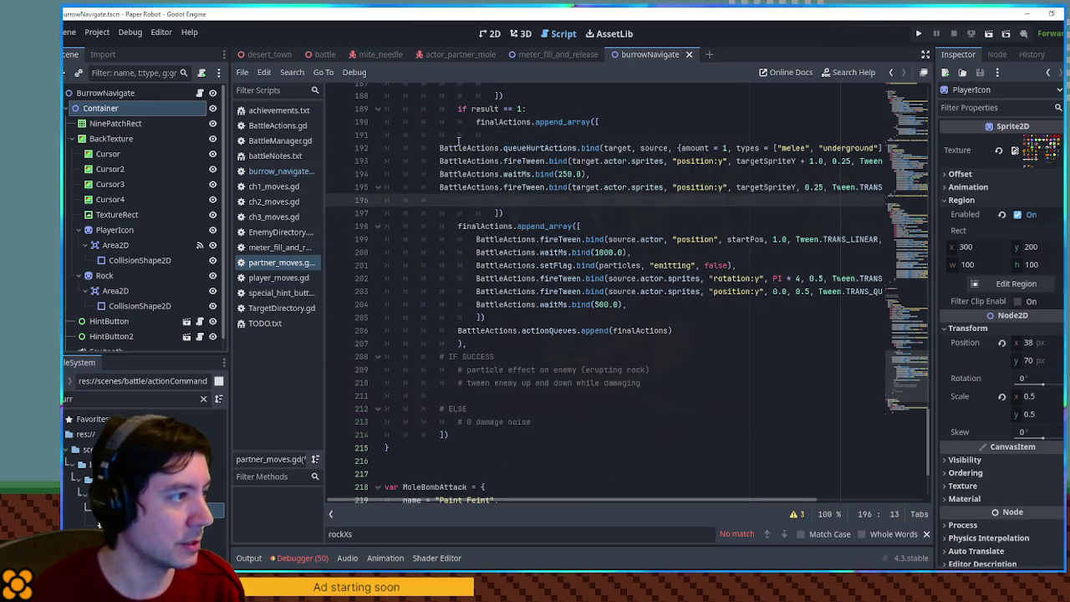
pyautogui.keyDown('shift'); pyautogui.click(458, 138); pyautogui.keyUp('shift')
pyautogui.press('Tab')
pyautogui.press('Tab')
pyautogui.press('Tab')
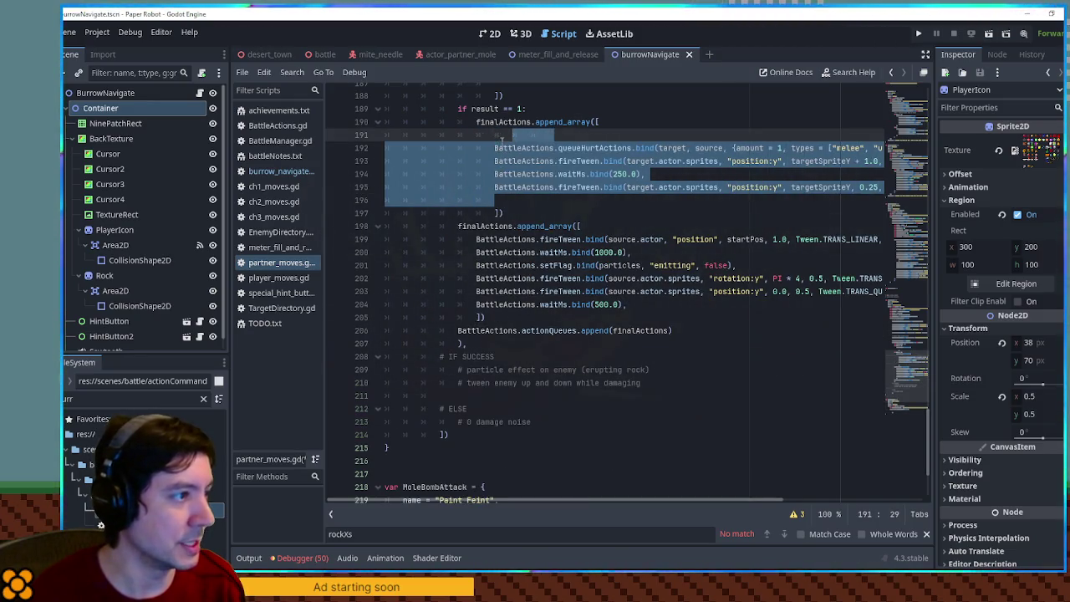
pyautogui.click(501, 135)
pyautogui.hotkey('ctrl', 'shift', 'k')
pyautogui.click(511, 187)
pyautogui.hotkey('ctrl', 'shift', 'k')
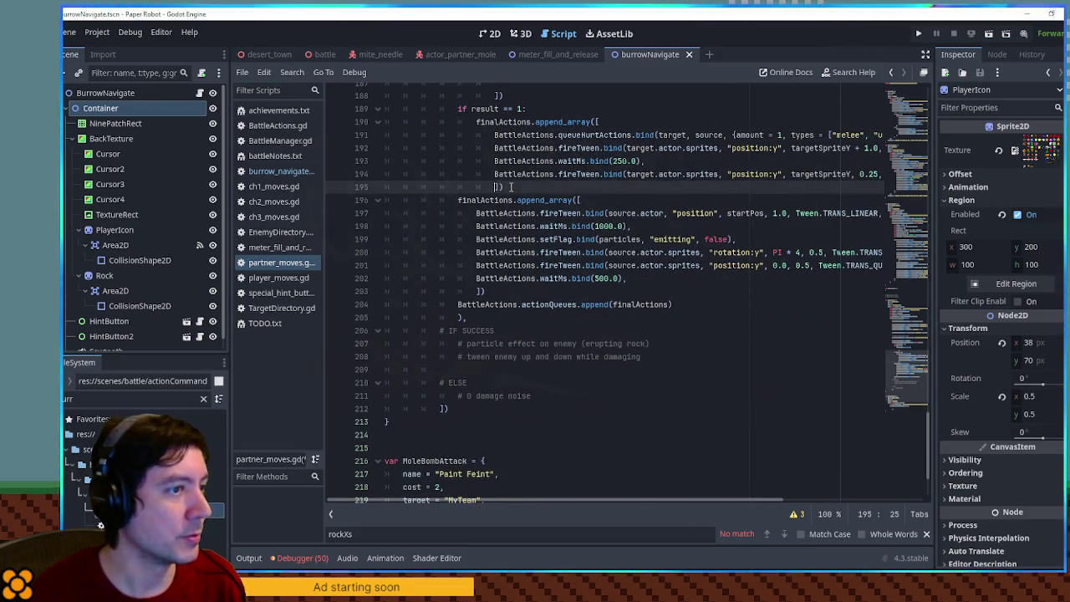
pyautogui.click(482, 330)
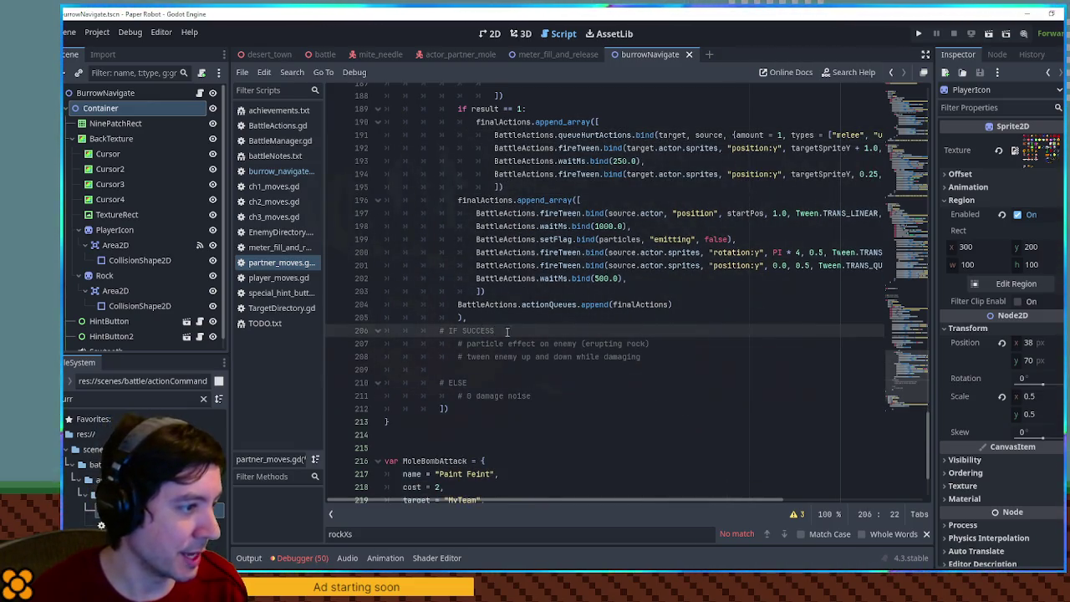
pyautogui.hotkey('ctrl', 'shift', 'k')
pyautogui.hotkey('ctrl', 'shift', 'k')
pyautogui.hotkey('ctrl', 'shift', 'k')
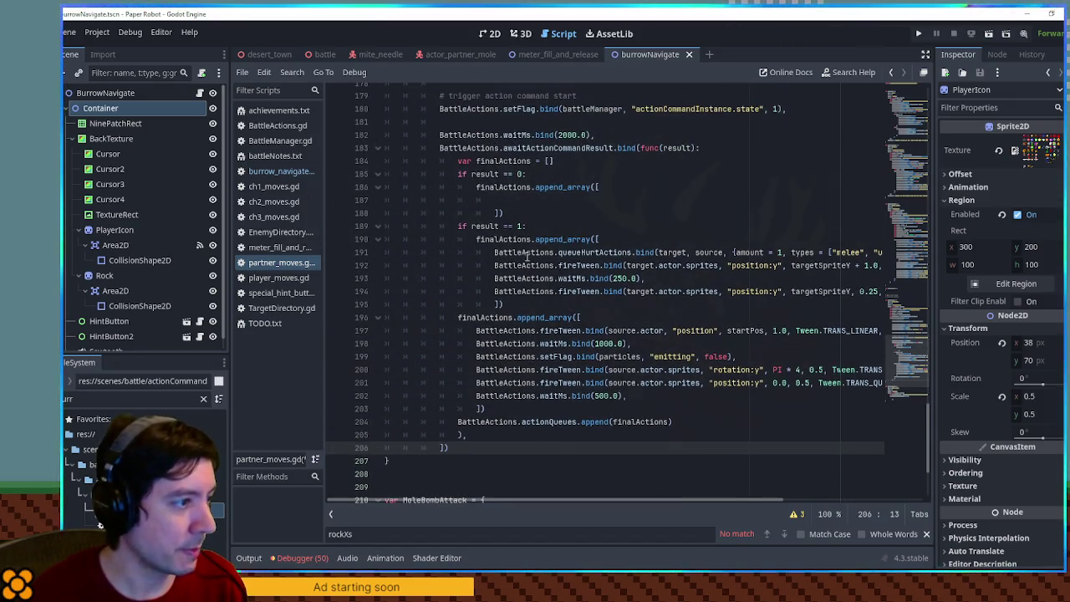
# Step: Copy the queueHurtActions line and the 250 ms wait into the result == 0 block
pyautogui.moveTo(495, 252); pyautogui.dragTo(495, 265)
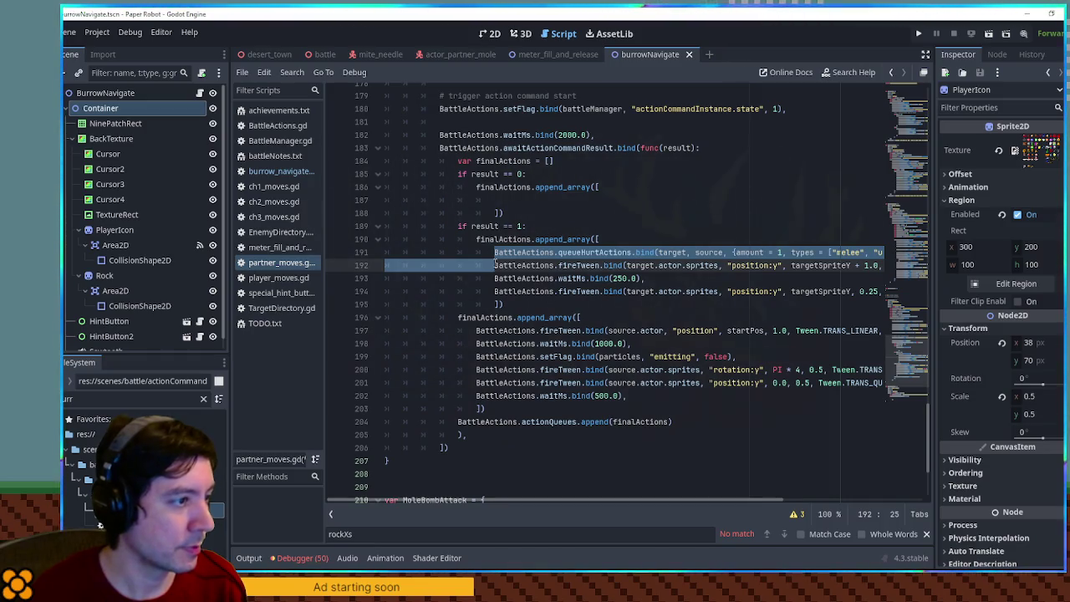
pyautogui.hotkey('ctrl', 'c')
pyautogui.click(495, 200)
pyautogui.hotkey('ctrl', 'v')
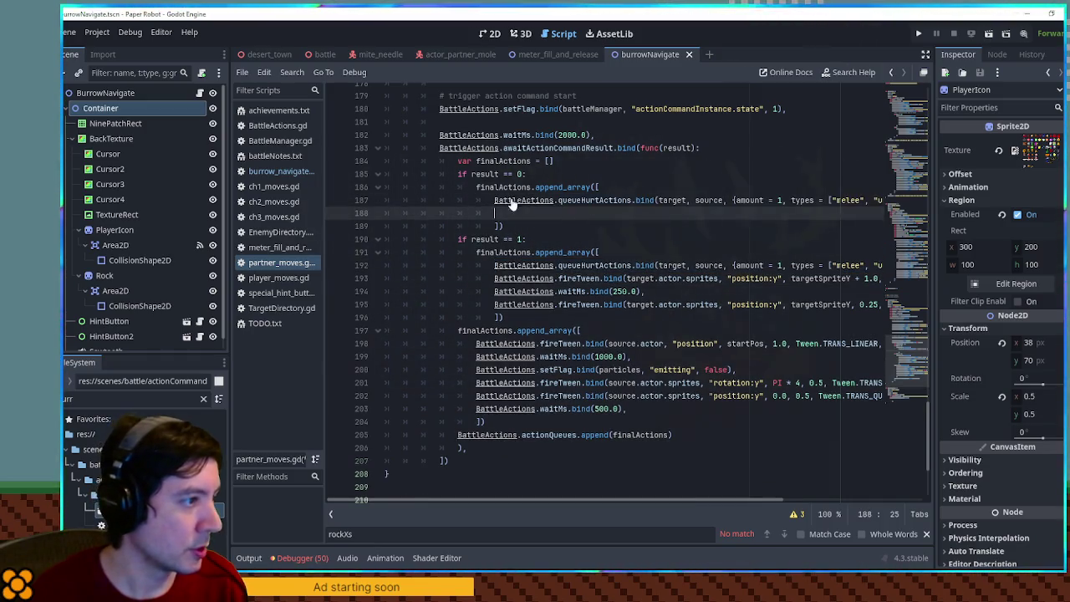
pyautogui.moveTo(494, 291); pyautogui.dragTo(493, 304)
pyautogui.hotkey('ctrl', 'c')
pyautogui.click(694, 214)
pyautogui.hotkey('ctrl', 'v')
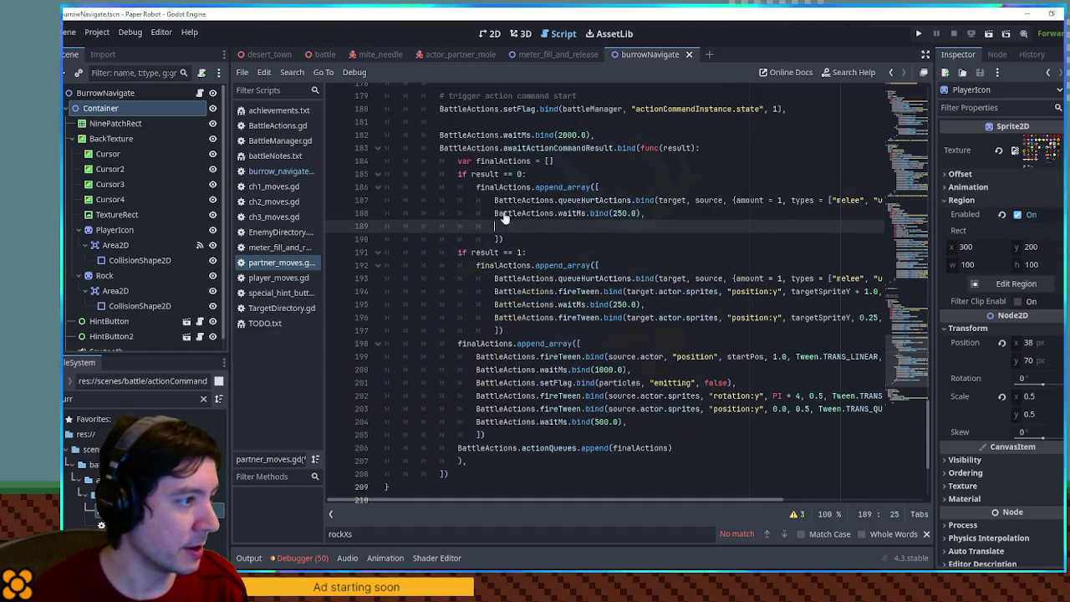
pyautogui.moveTo(734, 200); pyautogui.dragTo(873, 199)
pyautogui.click(793, 200)
# Step: Set the result == 0 hurt to amount -999 with only ["melee"], then run the battle scene with F6
pyautogui.write('-999')
pyautogui.press('End')
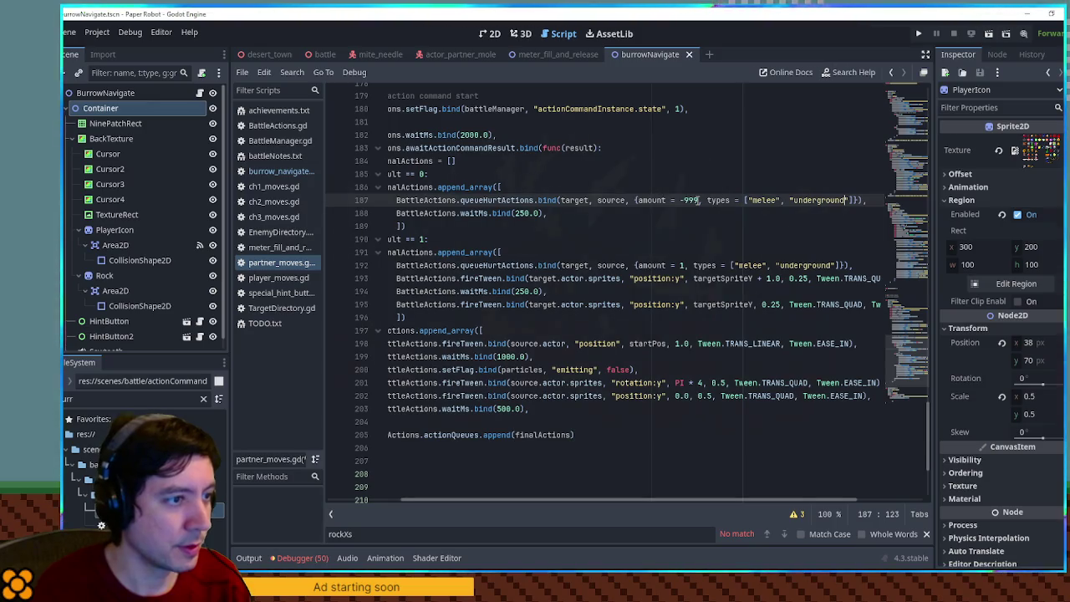
pyautogui.press('BackSpace')
pyautogui.press('BackSpace')
pyautogui.press('BackSpace')
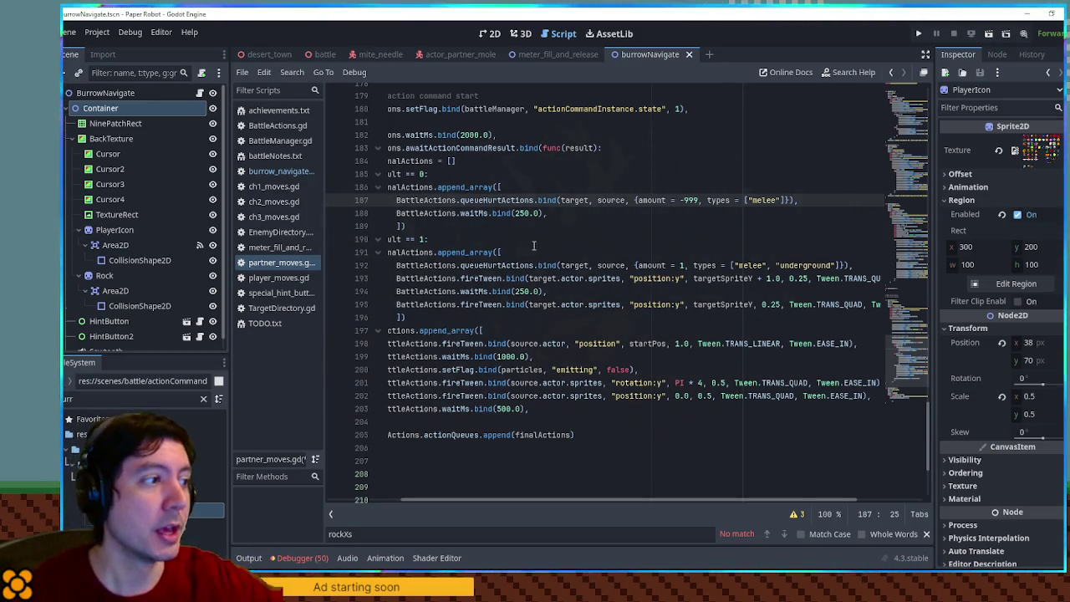
pyautogui.click(702, 216)
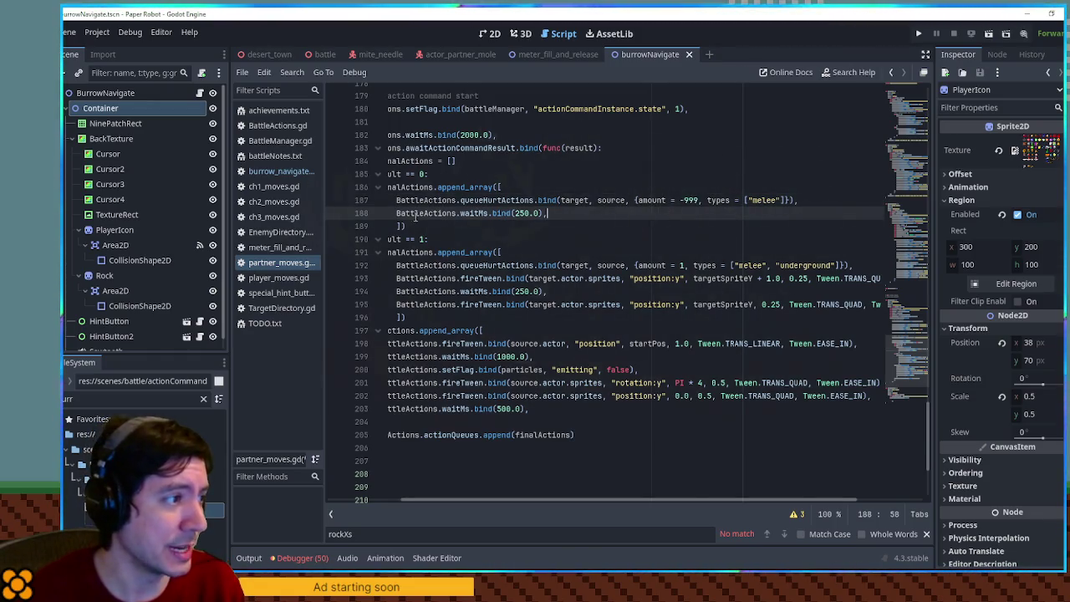
pyautogui.tripleClick(461, 216)
pyautogui.click(673, 217)
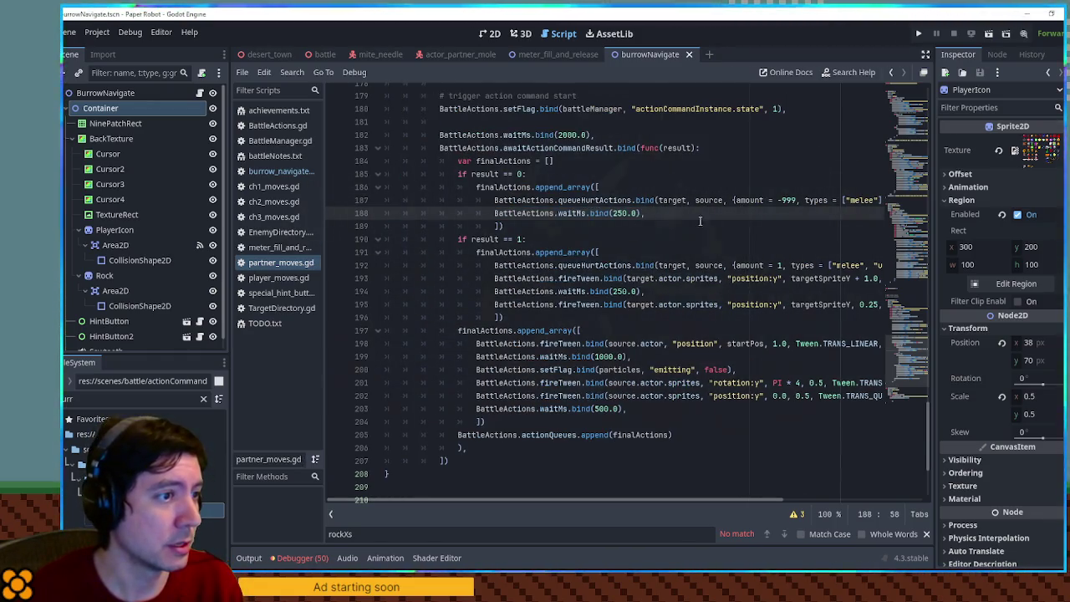
pyautogui.click(327, 55)
pyautogui.press('F6')
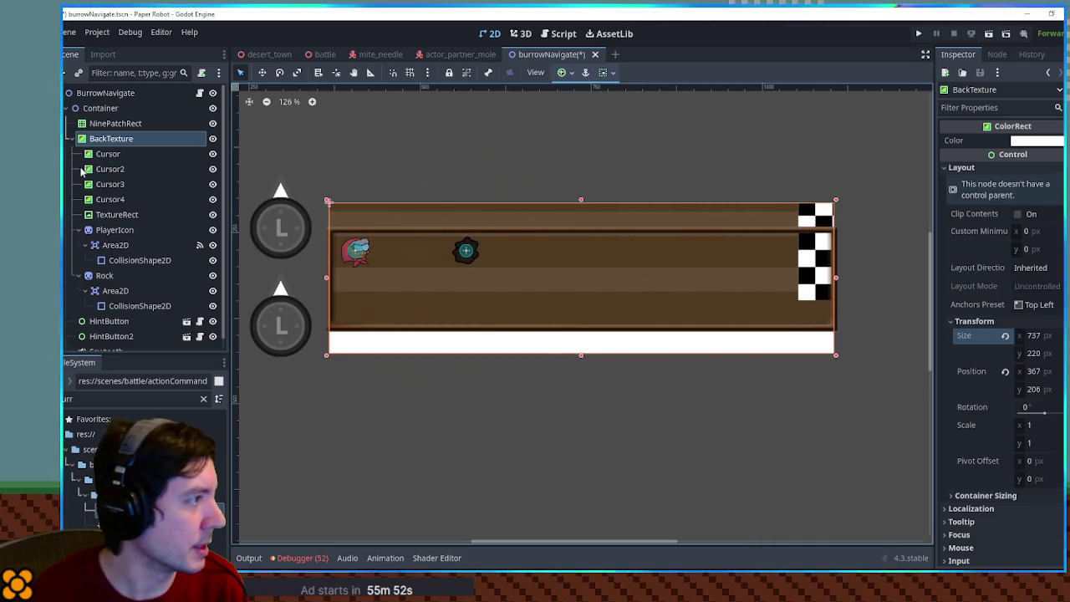
# Step: Try shifting the four Cursor lane stripes down, then cancel the move
pyautogui.click(116, 156)
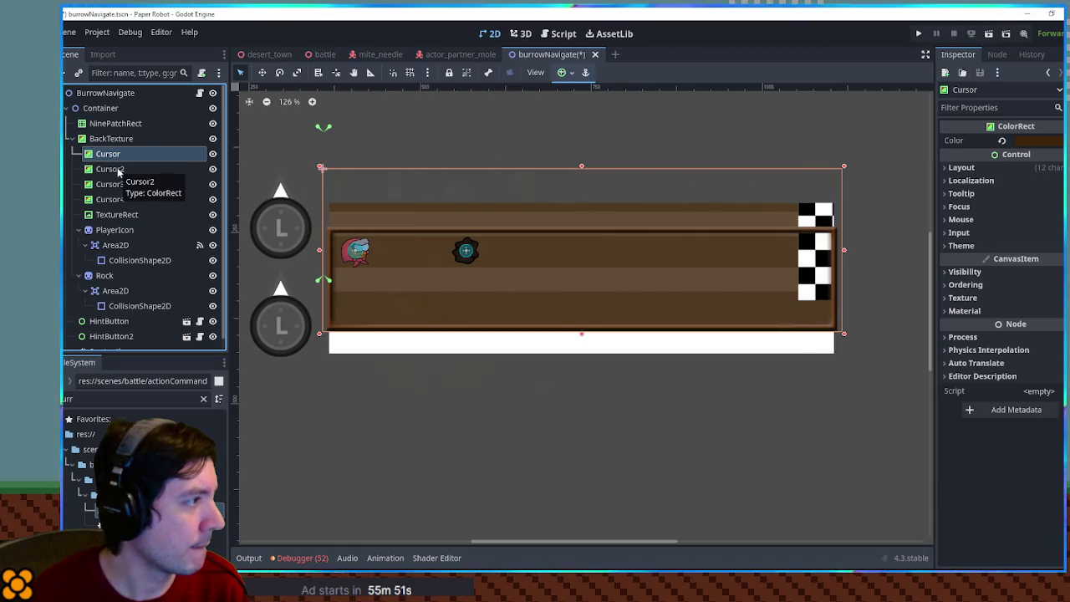
pyautogui.keyDown('shift'); pyautogui.click(118, 200); pyautogui.keyUp('shift')
pyautogui.press('w')
pyautogui.moveTo(547, 195); pyautogui.dragTo(553, 222)
pyautogui.press('Escape')
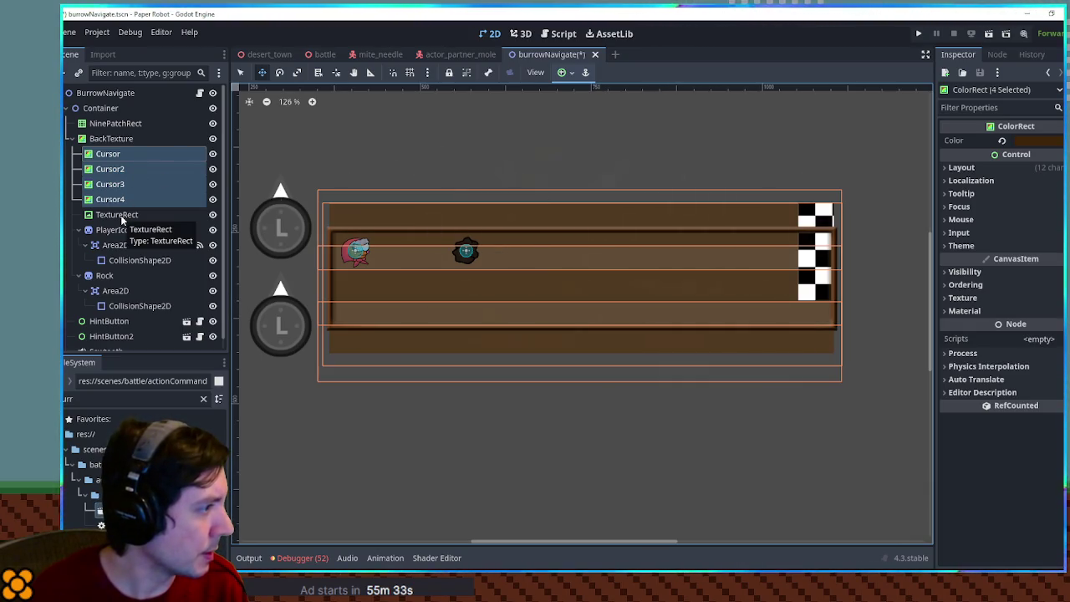
# Step: Stretch the NinePatchRect board frame taller so it encloses the whole board
pyautogui.click(116, 123)
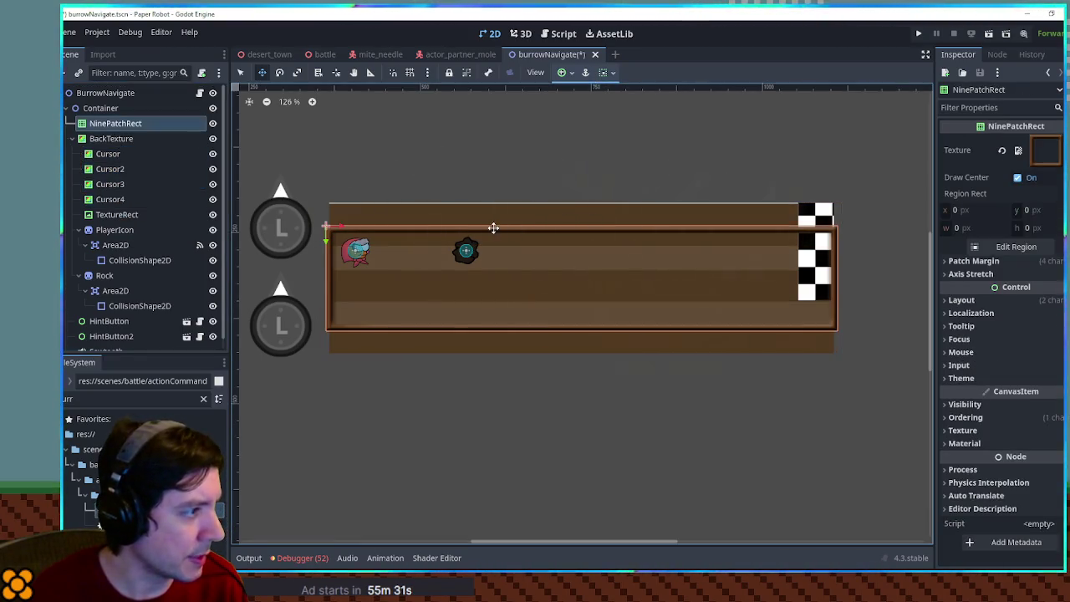
pyautogui.press('q')
pyautogui.moveTo(580, 226); pyautogui.dragTo(582, 195)
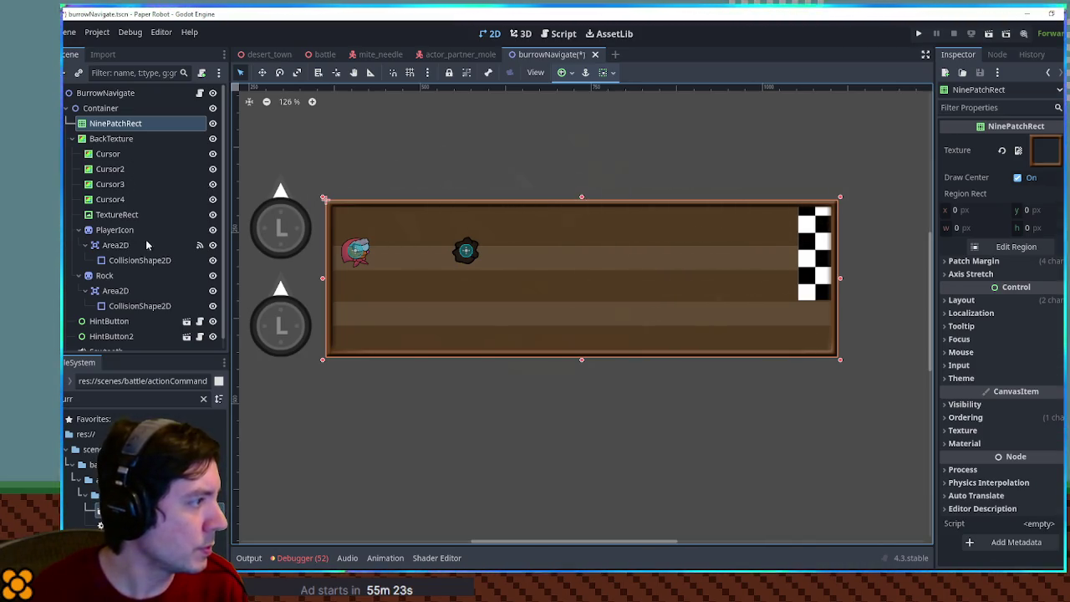
pyautogui.click(117, 214)
# Step: Extend the checkered finish to the board bottom and move the player and rock to the middle lane
pyautogui.moveTo(818, 305); pyautogui.dragTo(818, 364)
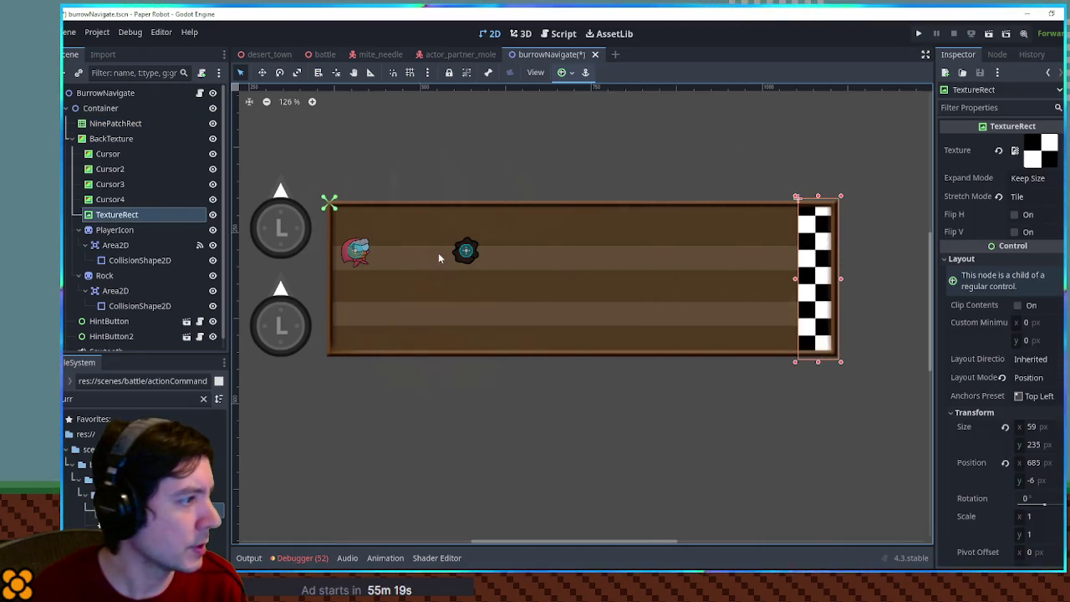
pyautogui.click(115, 229)
pyautogui.keyDown('shift'); pyautogui.click(454, 266); pyautogui.keyUp('shift')
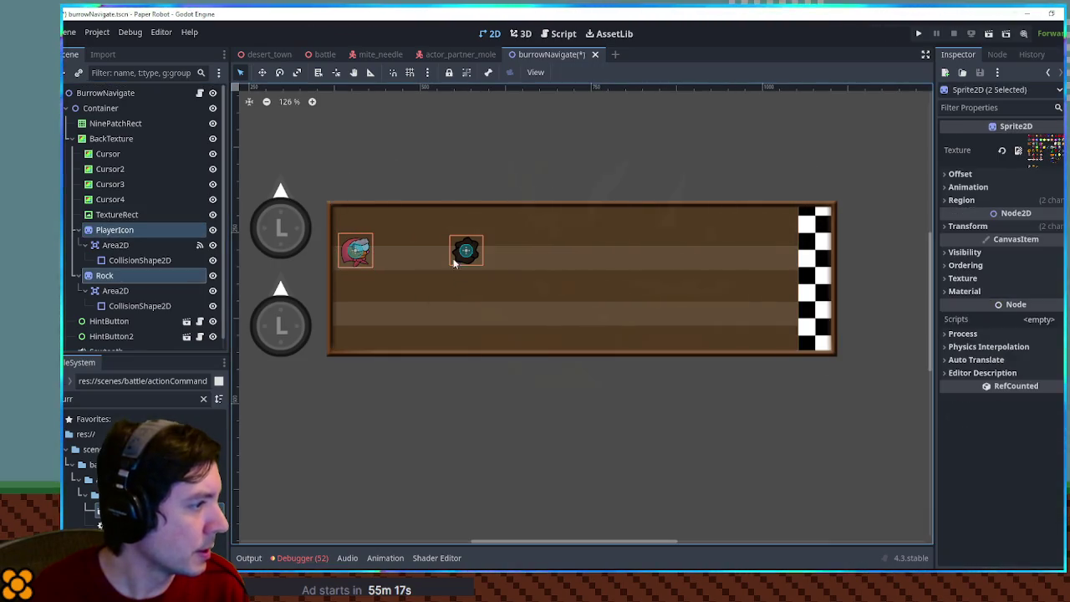
pyautogui.press('w')
pyautogui.moveTo(466, 250); pyautogui.dragTo(466, 278)
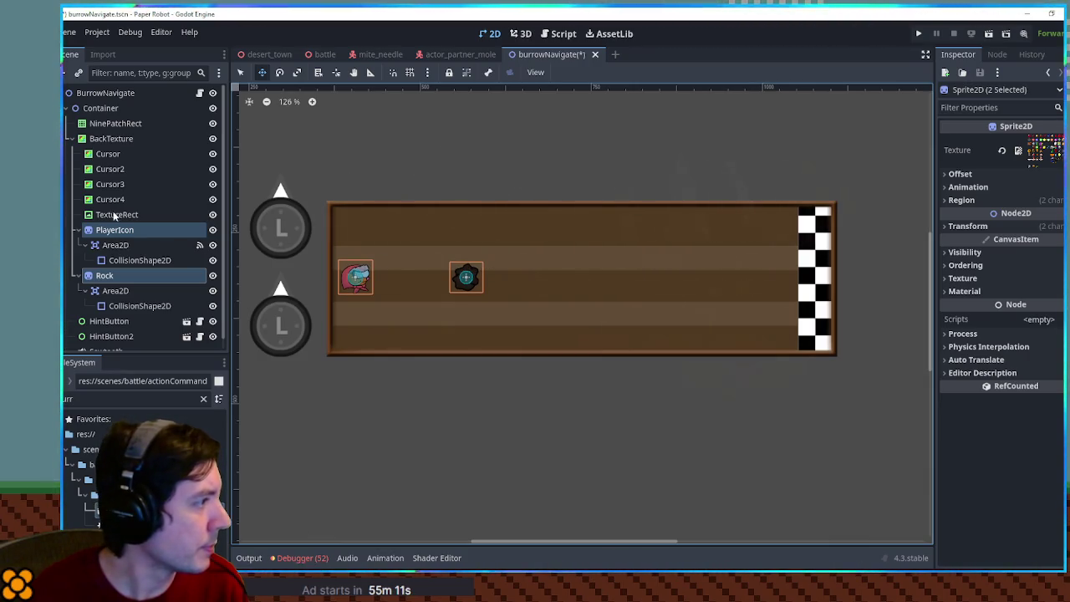
# Step: Reposition Cursor3 and shrink it into a thin lane stripe 40 high
pyautogui.click(114, 199)
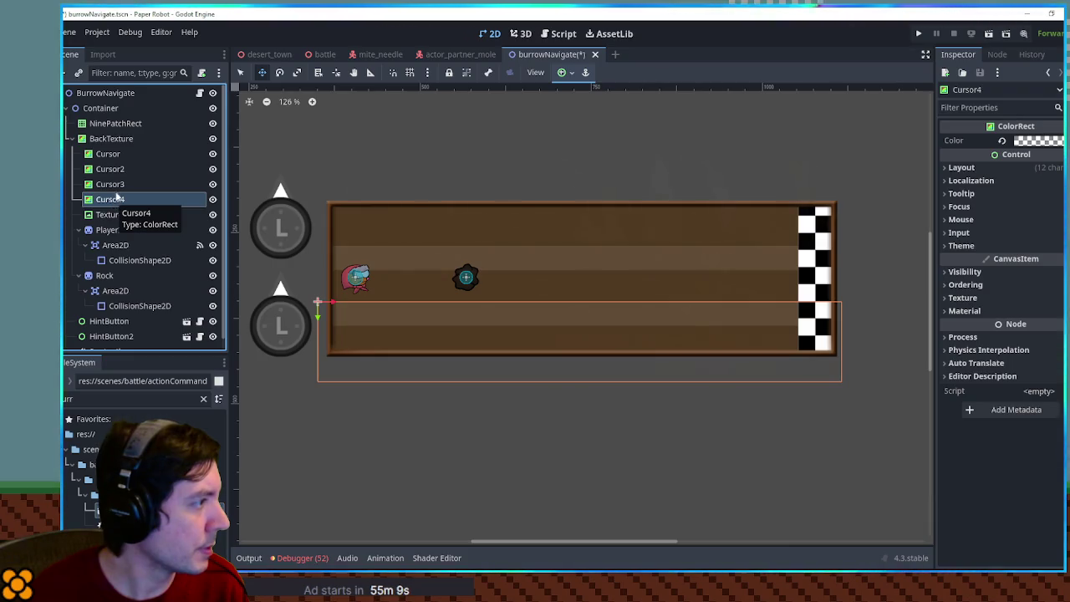
pyautogui.click(117, 184)
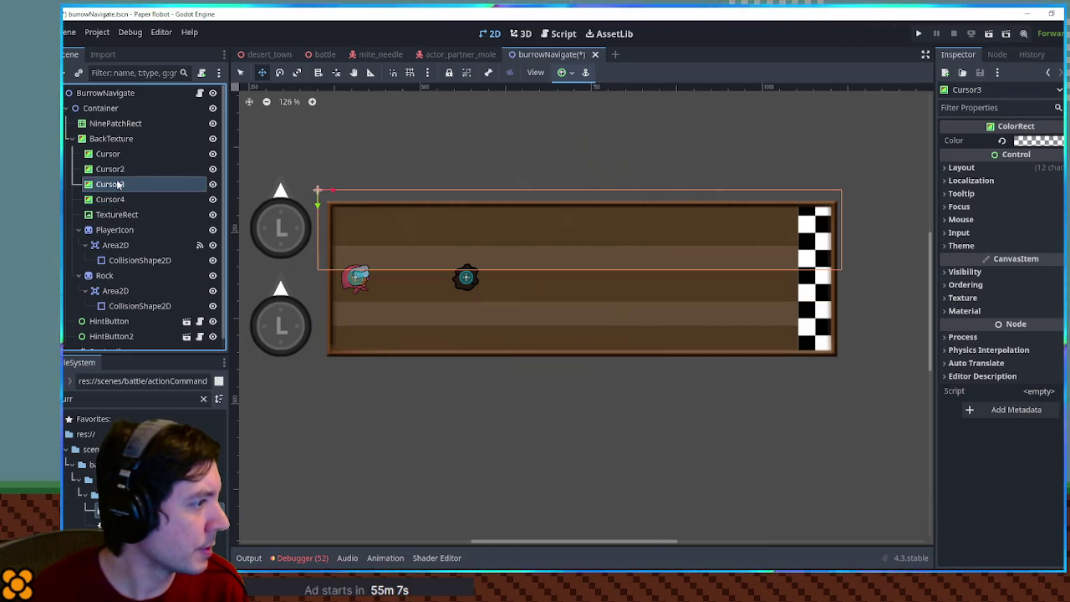
pyautogui.moveTo(416, 204)
pyautogui.mouseDown()
pyautogui.moveTo(435, 256)
pyautogui.moveTo(543, 232)
pyautogui.moveTo(564, 195)
pyautogui.moveTo(446, 165)
pyautogui.moveTo(406, 176)
pyautogui.moveTo(436, 181)
pyautogui.mouseUp()
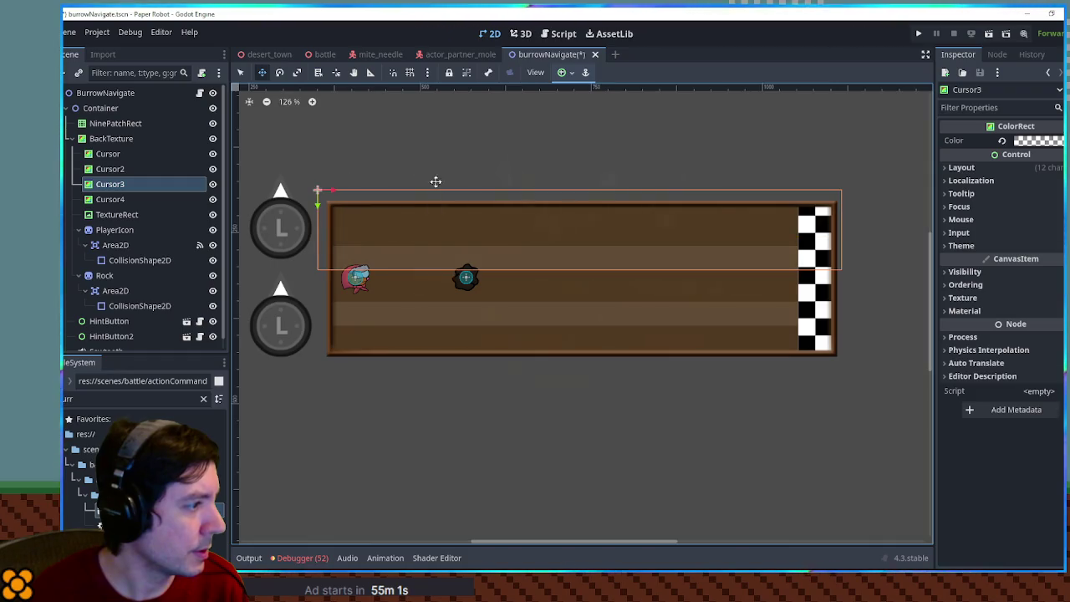
pyautogui.press('q')
pyautogui.moveTo(579, 270); pyautogui.dragTo(578, 240)
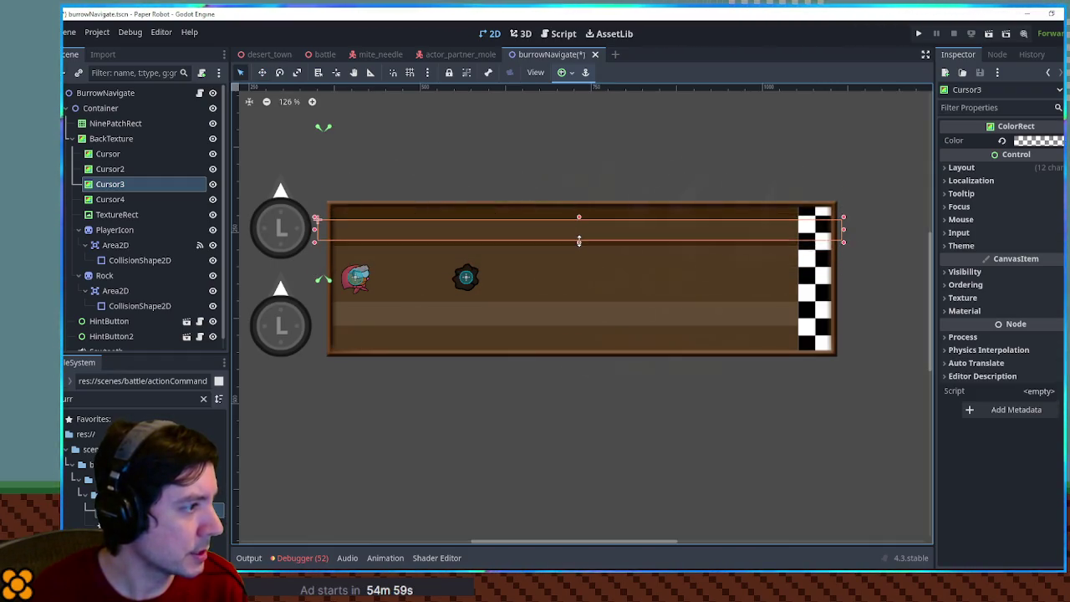
pyautogui.click(964, 168)
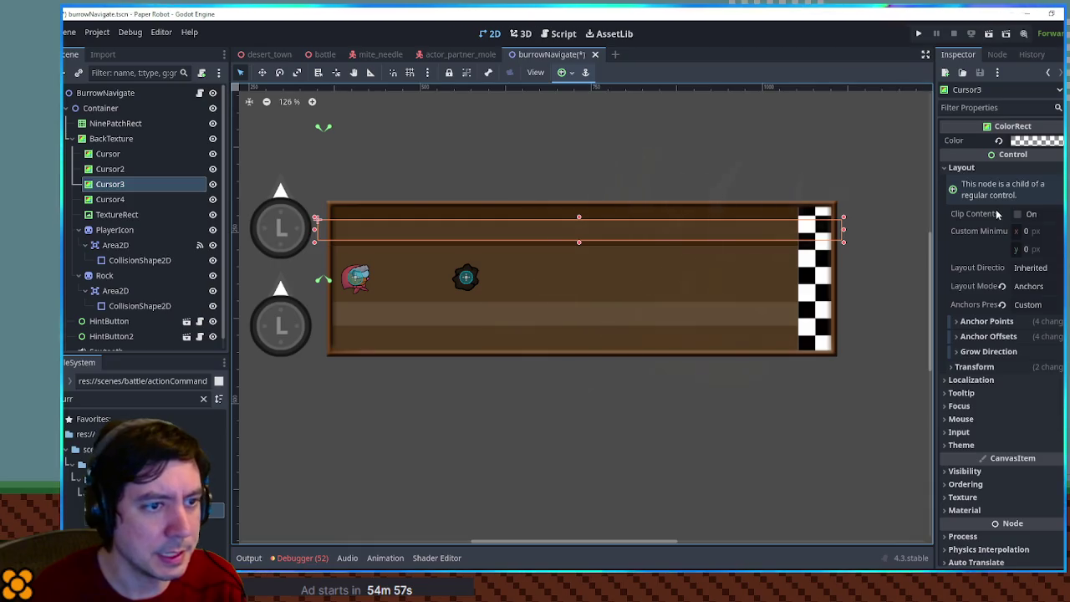
pyautogui.click(1010, 367)
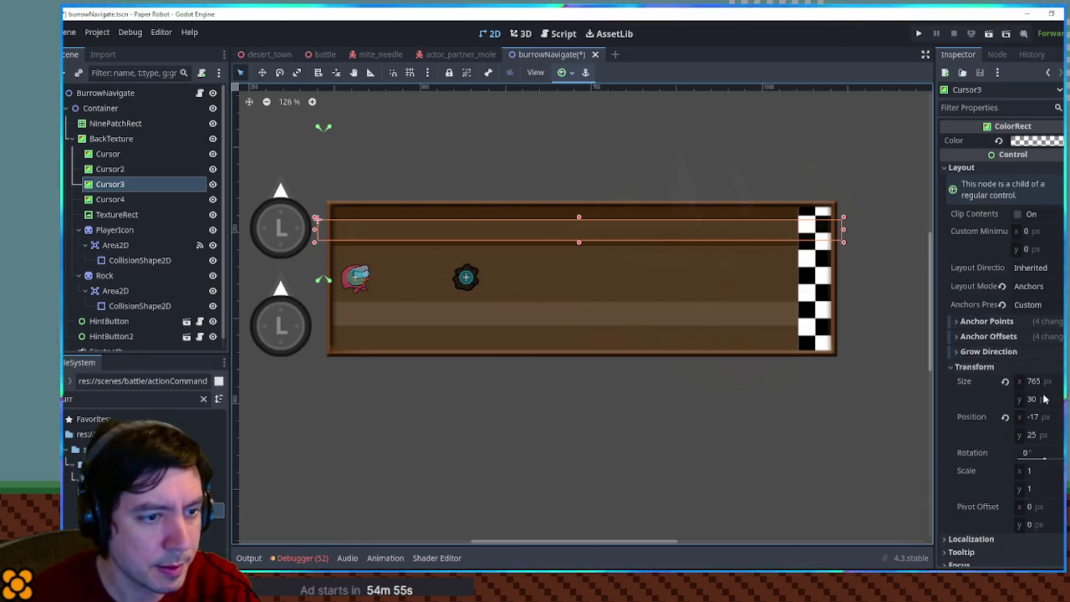
pyautogui.click(1034, 400)
pyautogui.write('40')
pyautogui.press('Return')
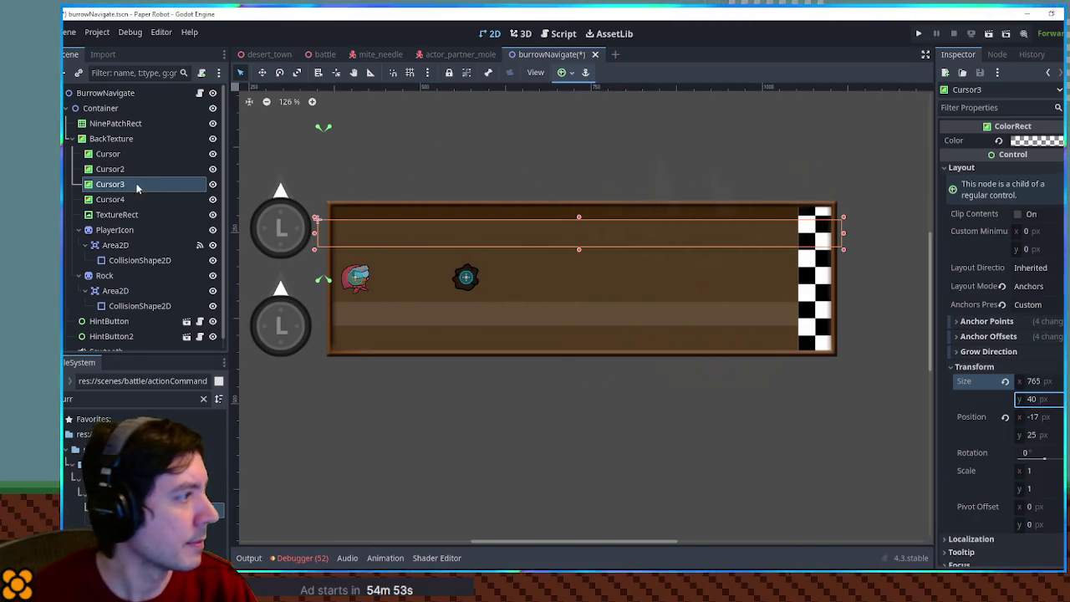
# Step: Delete the Cursor4 and Cursor2 stripes
pyautogui.click(132, 199)
pyautogui.press('Delete')
pyautogui.press('Return')
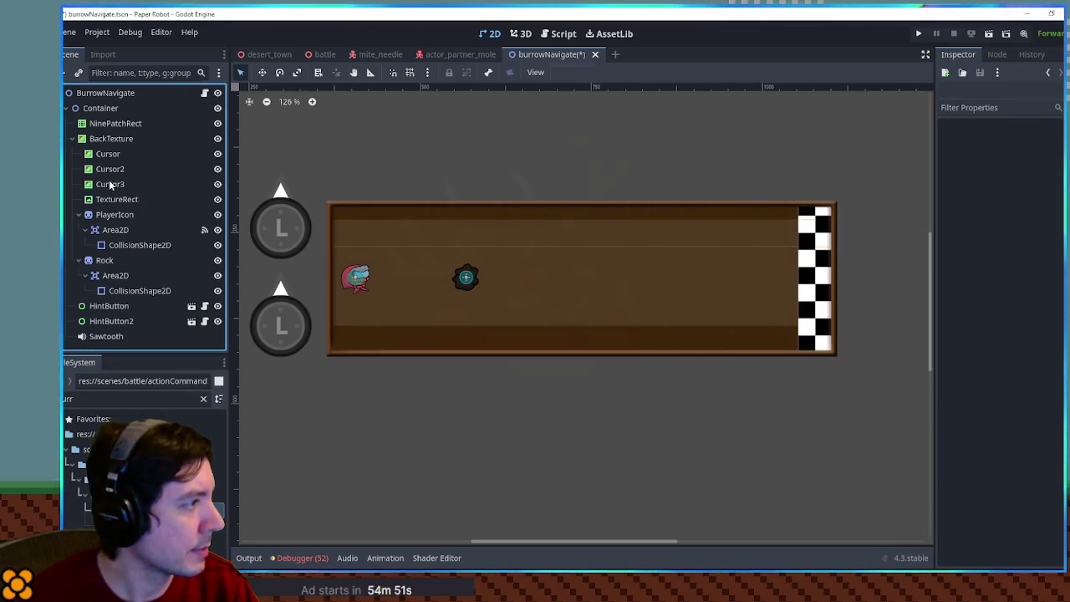
pyautogui.click(109, 185)
pyautogui.click(114, 170)
pyautogui.press('Delete')
pyautogui.press('Return')
# Step: Move Cursor3 down and duplicate it as Cursor4, placed near the board top at y 9
pyautogui.click(115, 168)
pyautogui.moveTo(575, 237); pyautogui.dragTo(565, 281)
pyautogui.hotkey('ctrl', 'd')
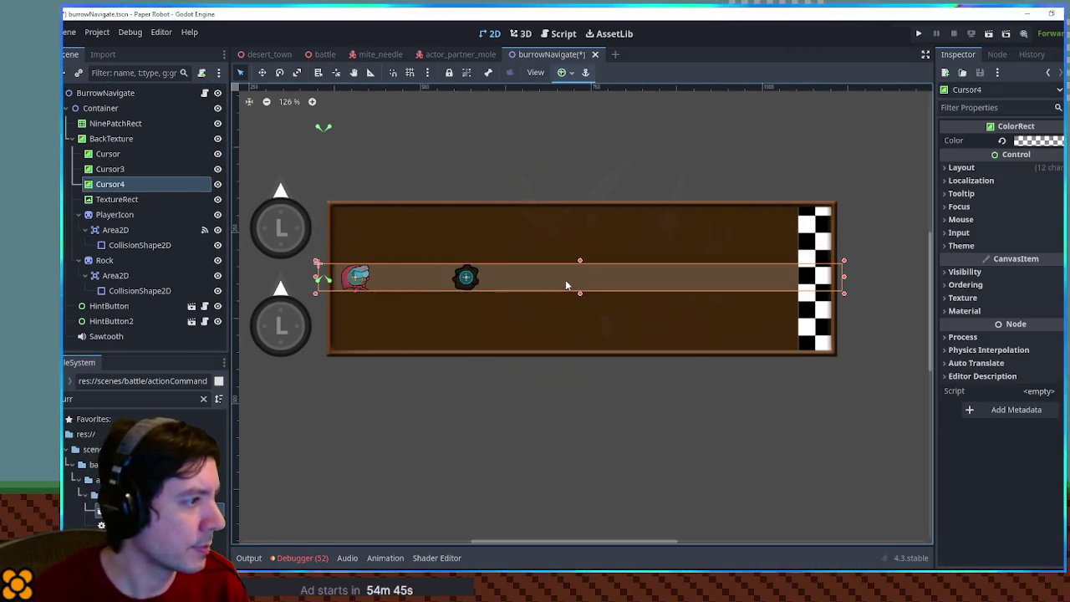
pyautogui.hotkey('shift', 'Up')
pyautogui.hotkey('shift', 'Up')
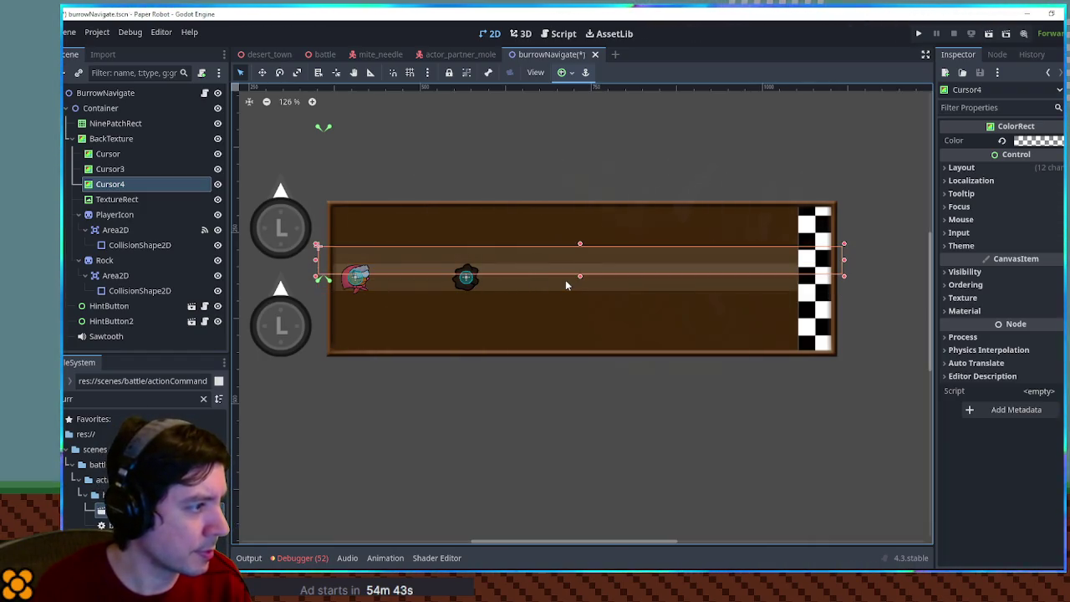
pyautogui.hotkey('shift', 'Up')
pyautogui.hotkey('shift', 'Up')
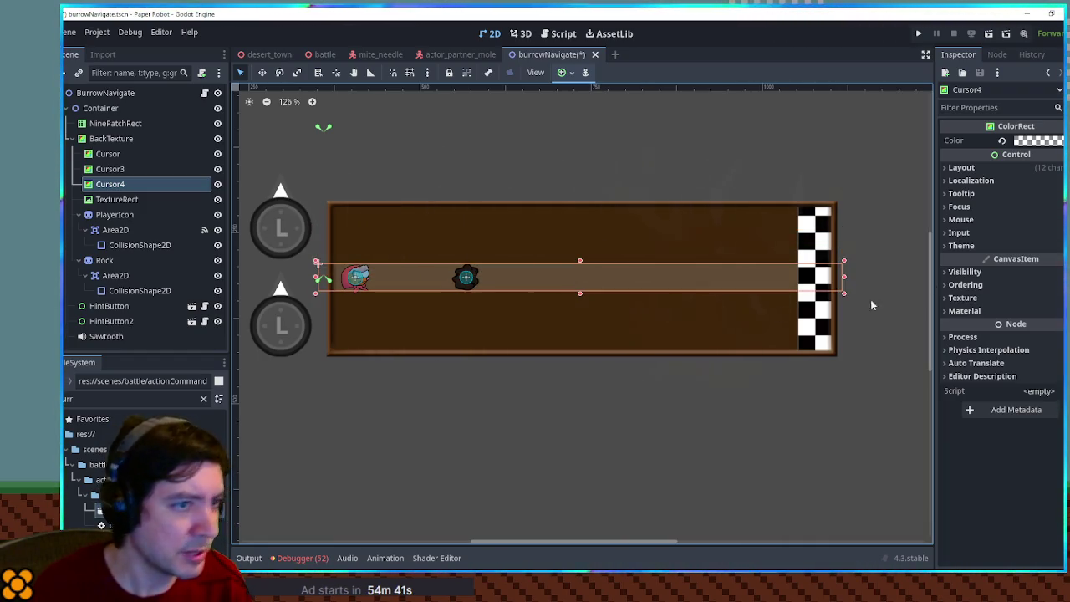
pyautogui.click(961, 167)
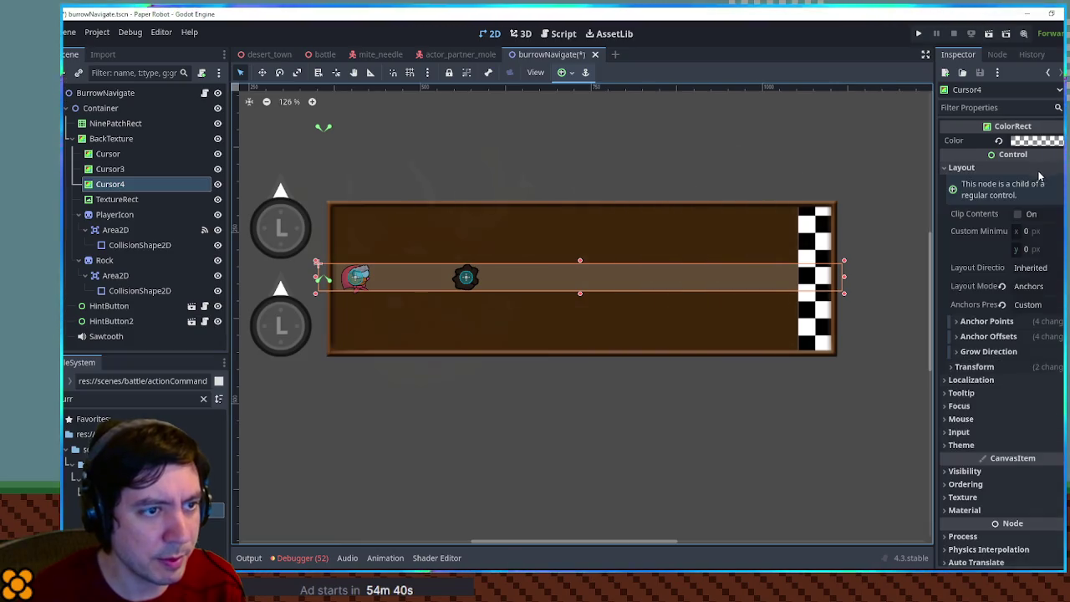
pyautogui.click(974, 367)
pyautogui.click(368, 279)
pyautogui.click(405, 278)
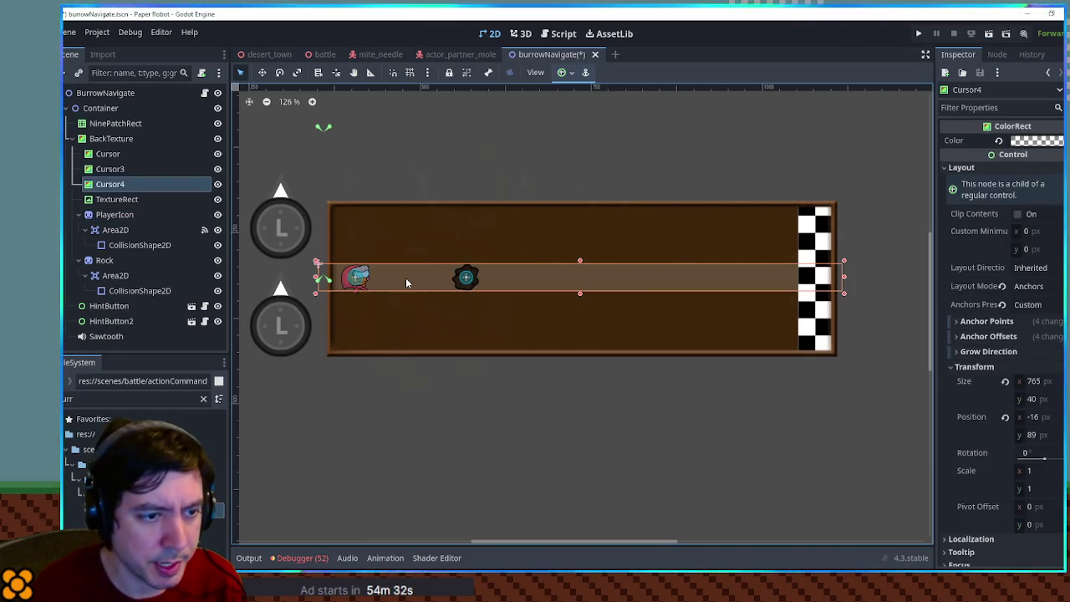
pyautogui.hotkey('ctrl', 'z')
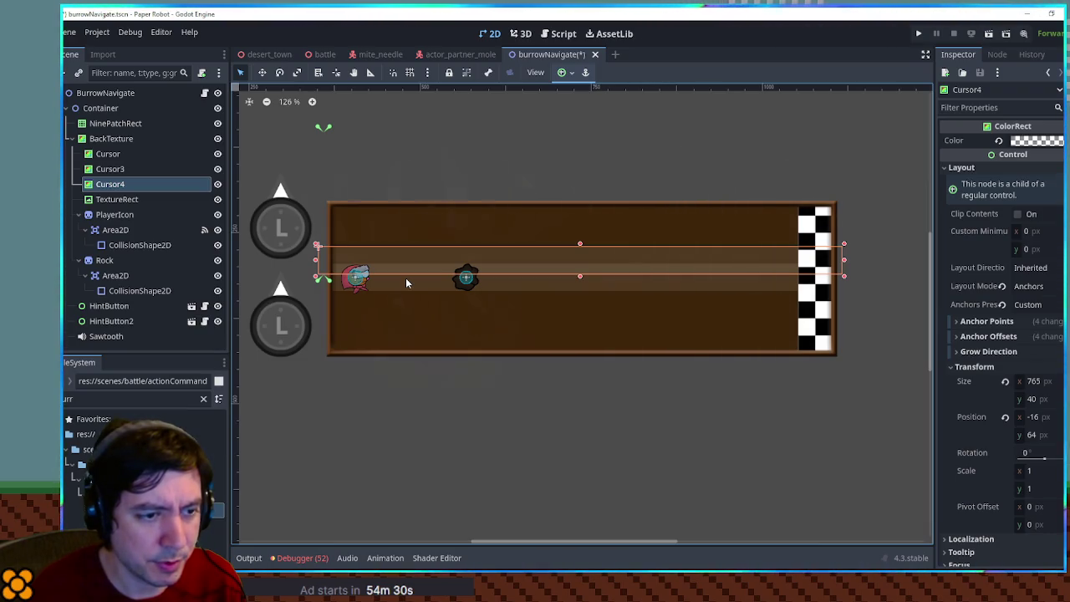
pyautogui.hotkey('ctrl', 'z')
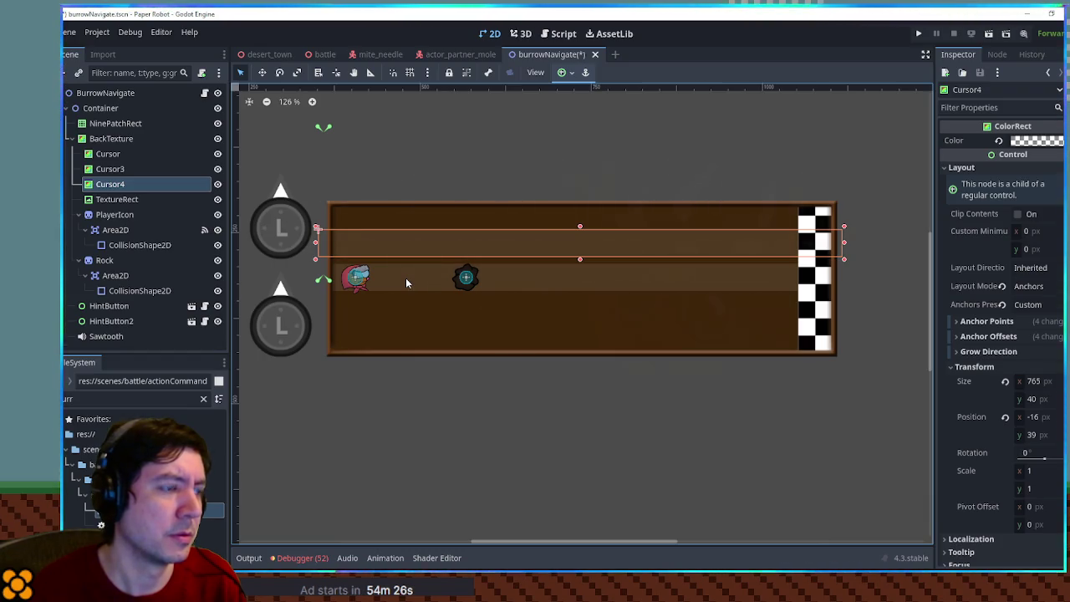
pyautogui.hotkey('ctrl', 'z')
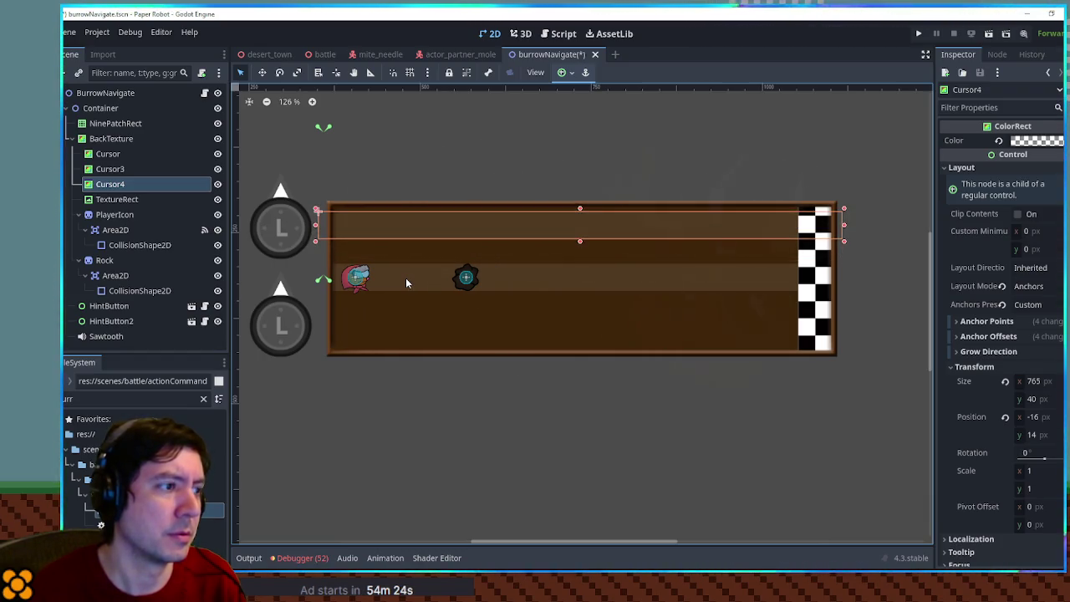
pyautogui.hotkey('ctrl', 'z')
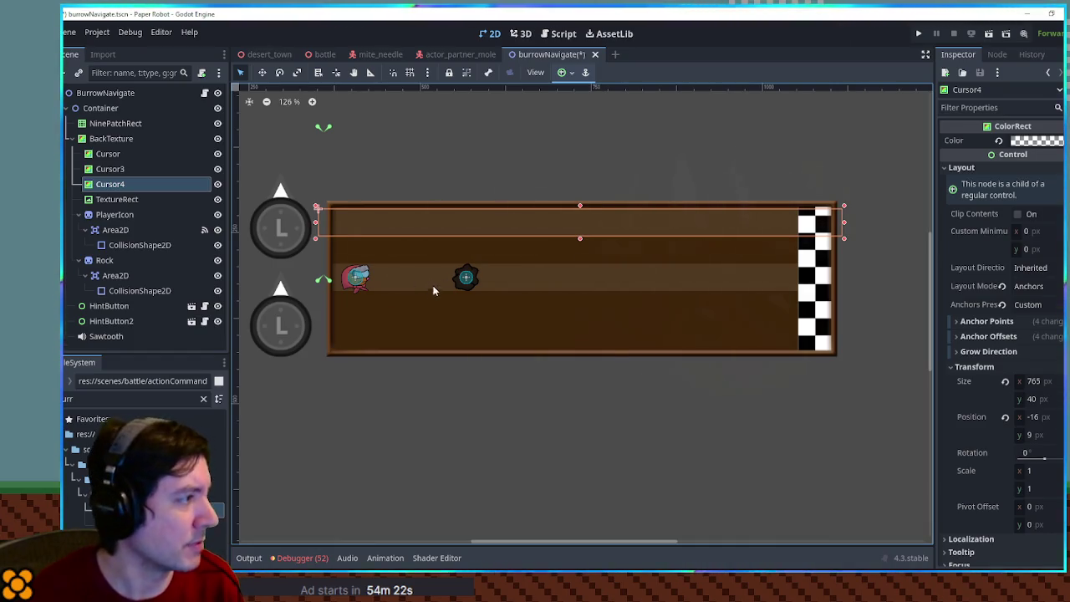
# Step: Duplicate Cursor3 as Cursor5 in the bottom lane, then reselect PlayerIcon and Rock
pyautogui.click(523, 287)
pyautogui.hotkey('ctrl', 'd')
pyautogui.press('Down')
pyautogui.press('Down')
pyautogui.press('Down')
pyautogui.press('Down')
pyautogui.press('Down')
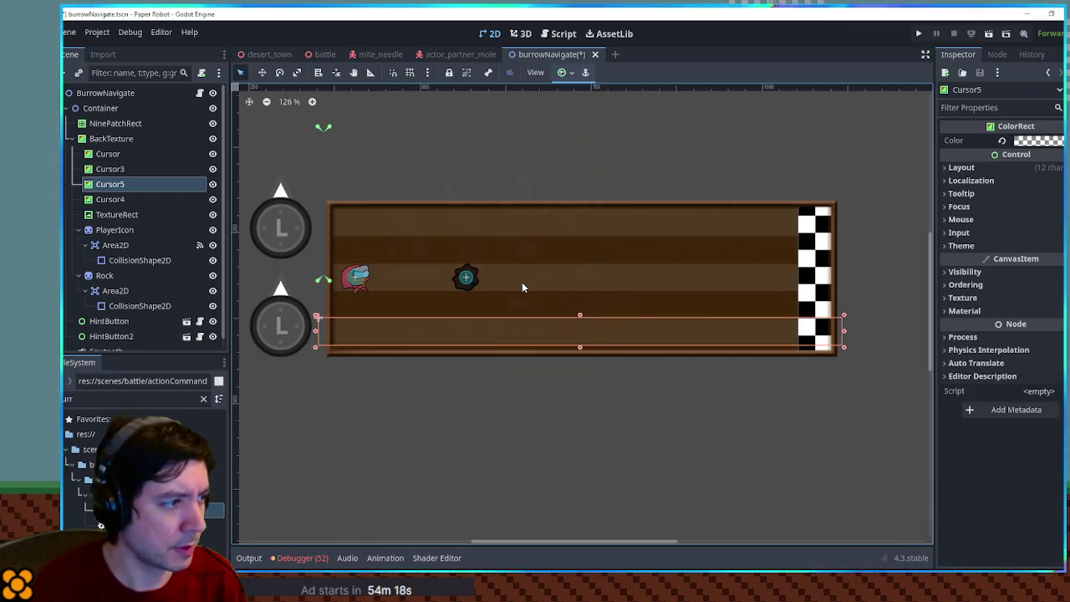
pyautogui.click(517, 156)
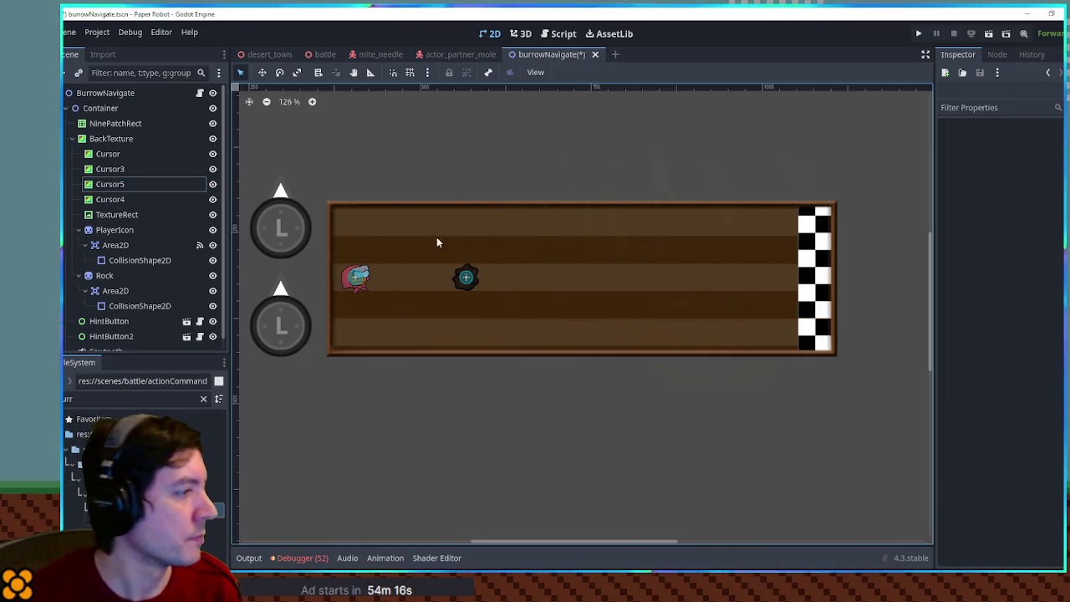
pyautogui.click(349, 284)
pyautogui.click(114, 230)
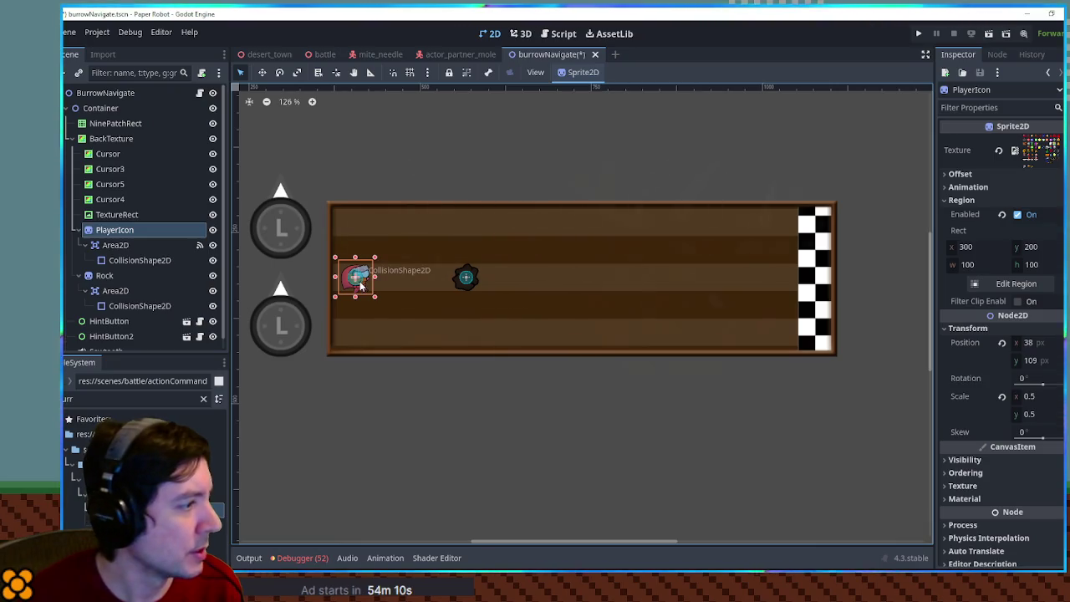
pyautogui.keyDown('ctrl'); pyautogui.click(128, 275); pyautogui.keyUp('ctrl')
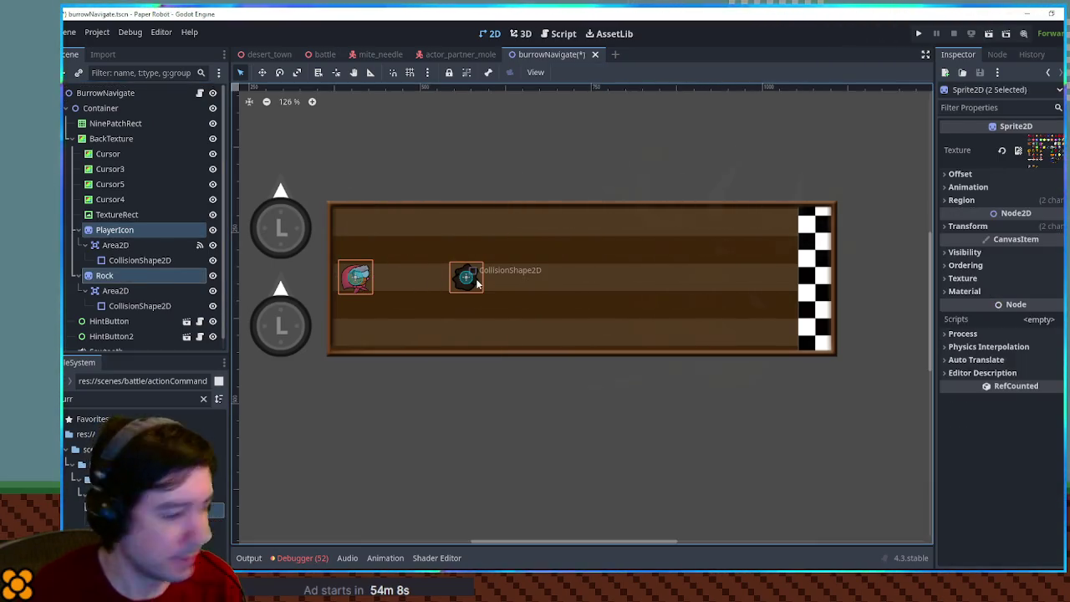
pyautogui.hotkey('ctrl', 'F3')
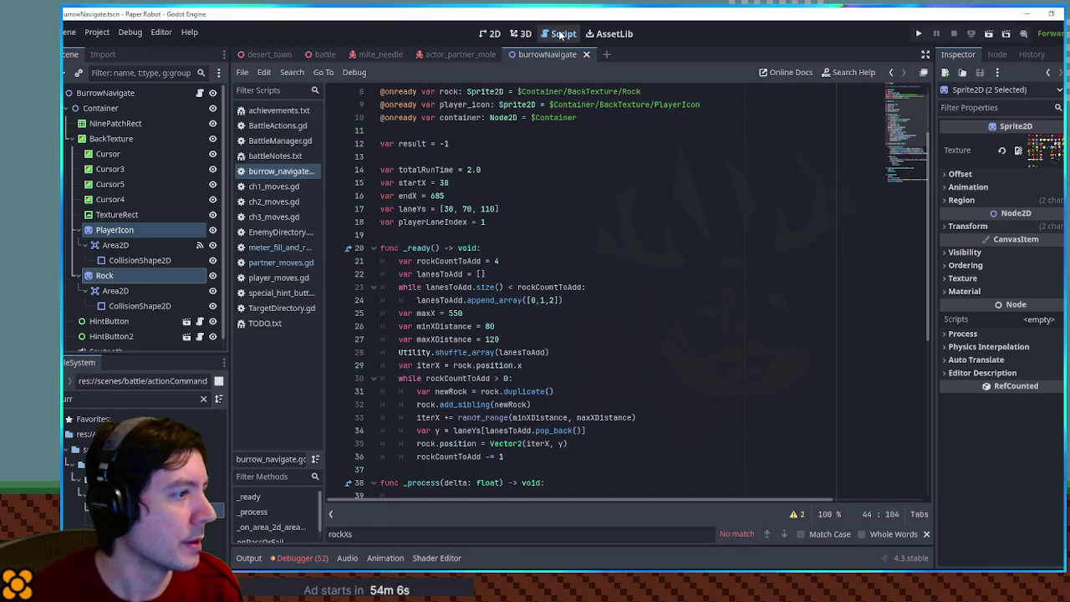
# Step: Add the extra laneYs values, extend append_array to [0,1,2,3,4], and test-run the battle scene
pyautogui.click(495, 209)
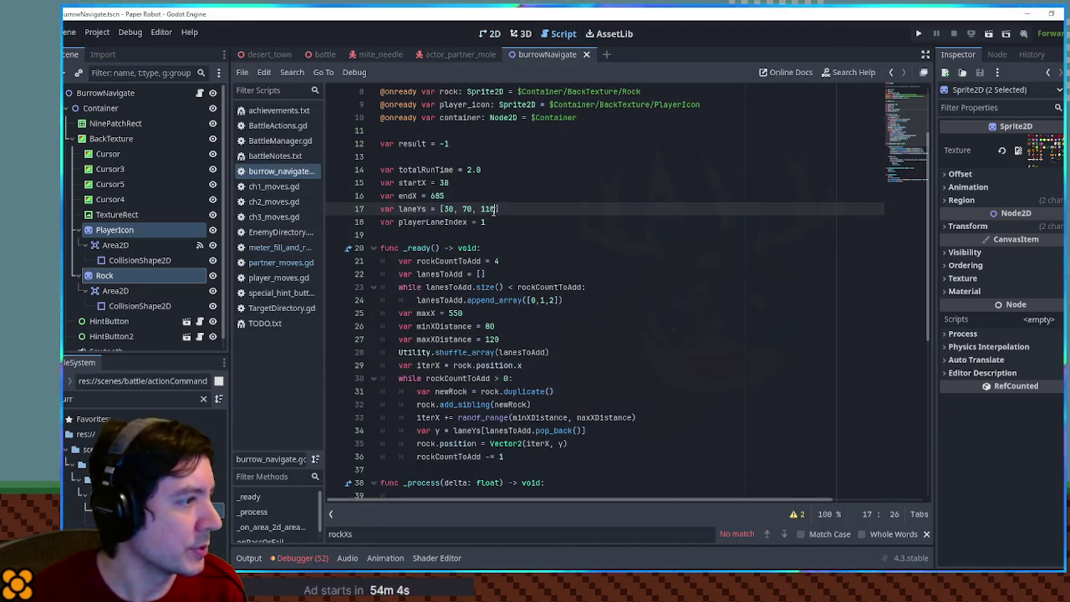
pyautogui.write(', 70,')
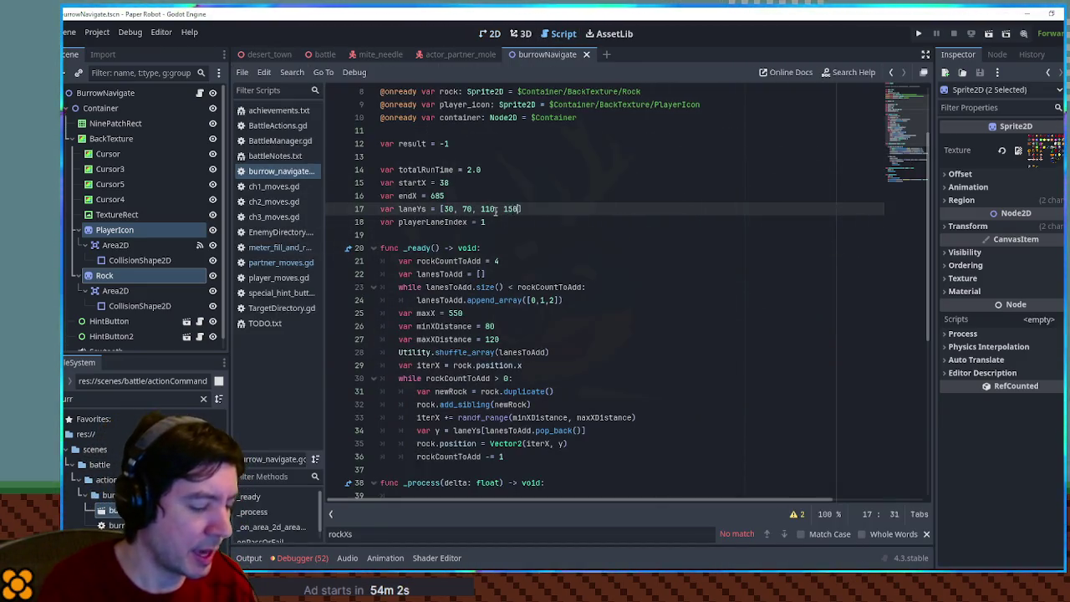
pyautogui.write(' 190')
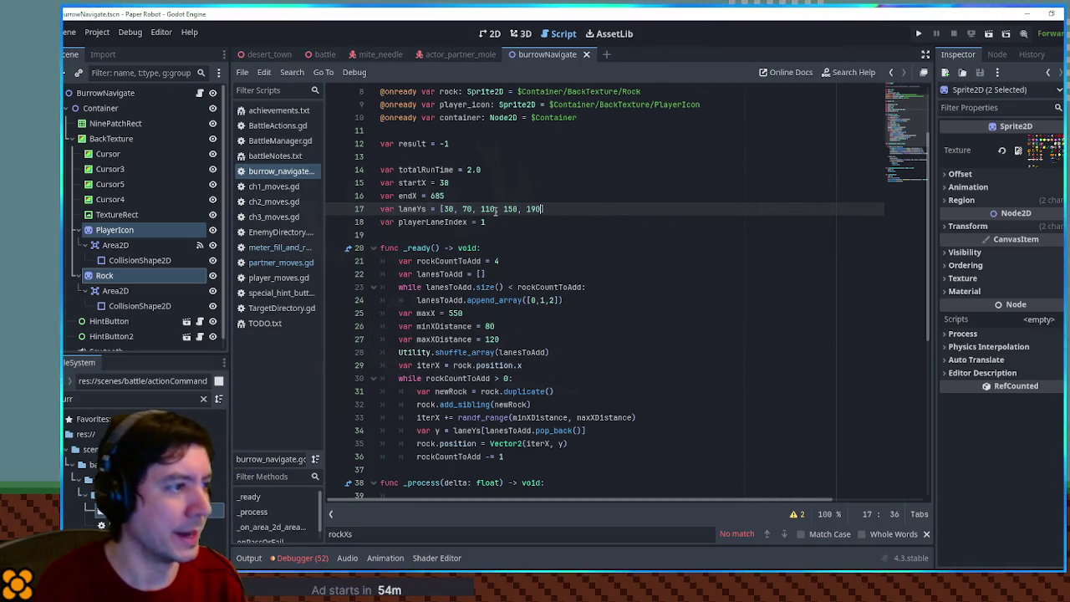
pyautogui.click(554, 301)
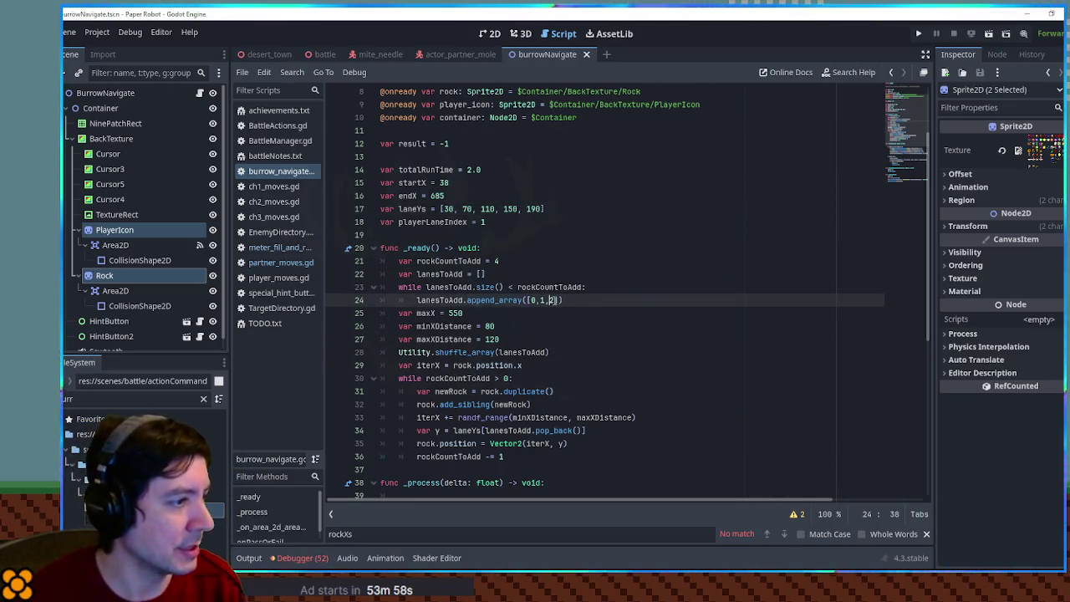
pyautogui.write(',3,4')
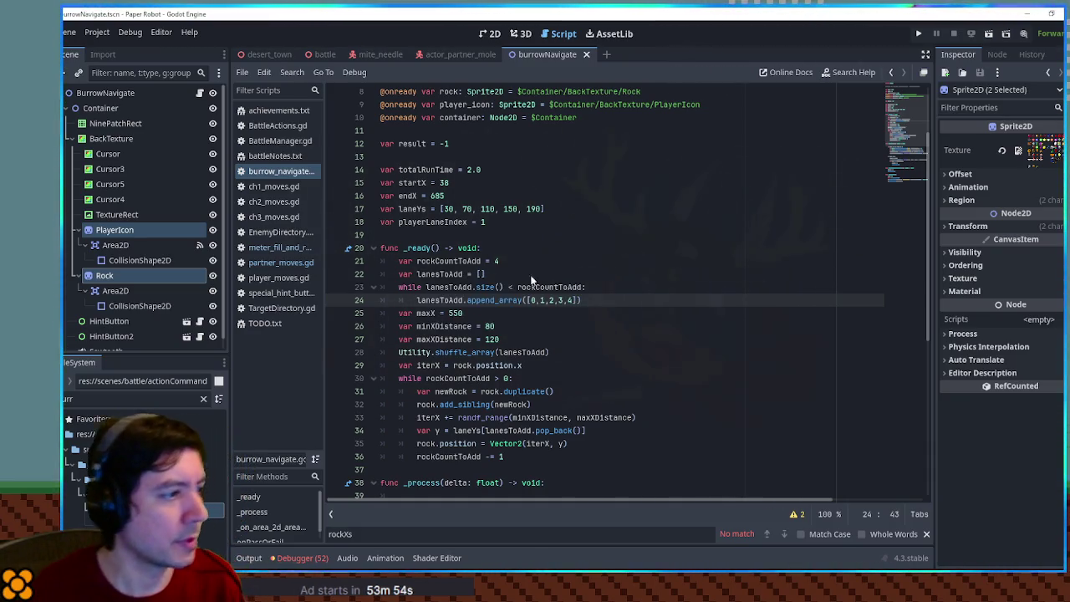
pyautogui.click(322, 55)
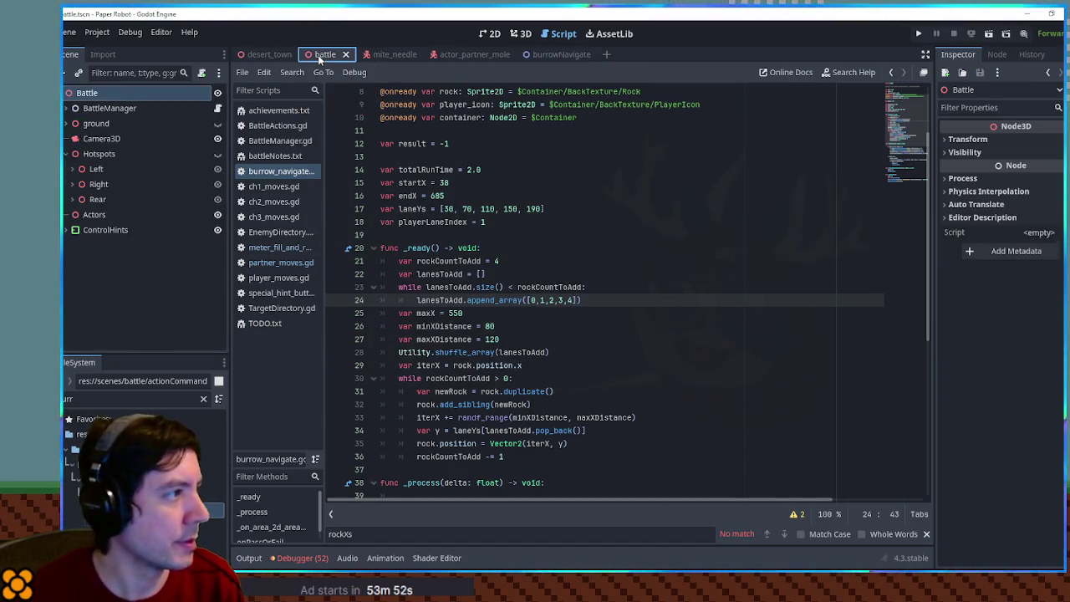
pyautogui.press('F6')
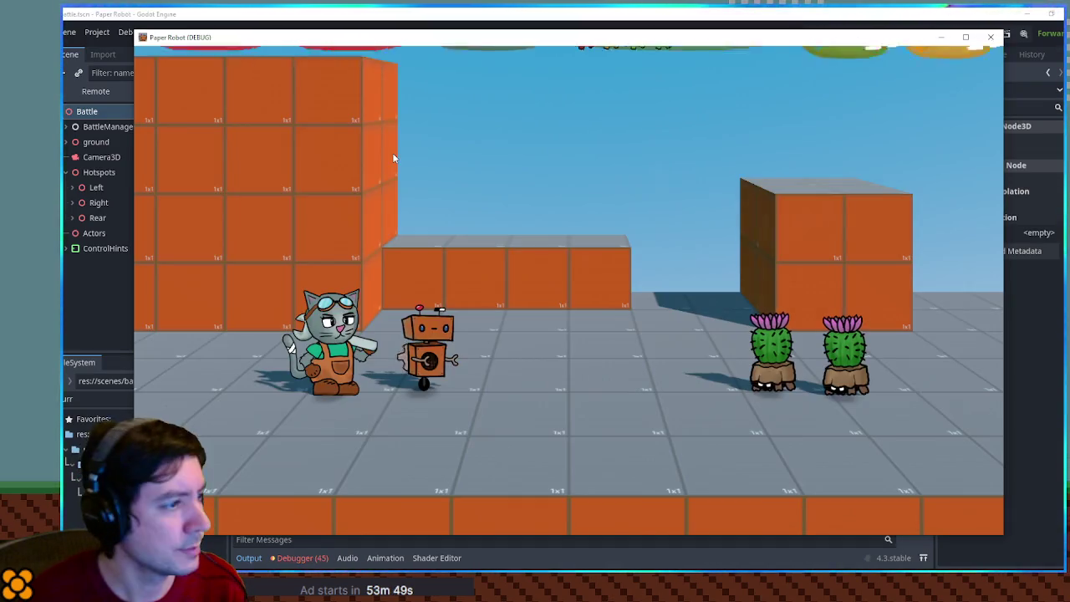
# Step: Swap in the grandma partner, play the Underwhelm burrow minigame, then close the game
pyautogui.press('Up')
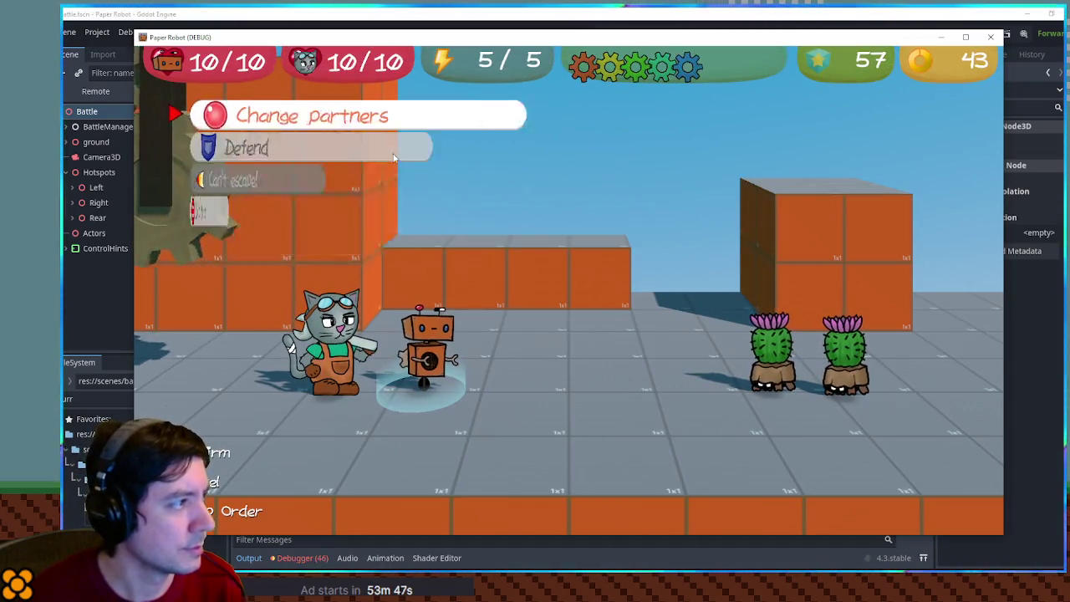
pyautogui.press('Return')
pyautogui.press('Return')
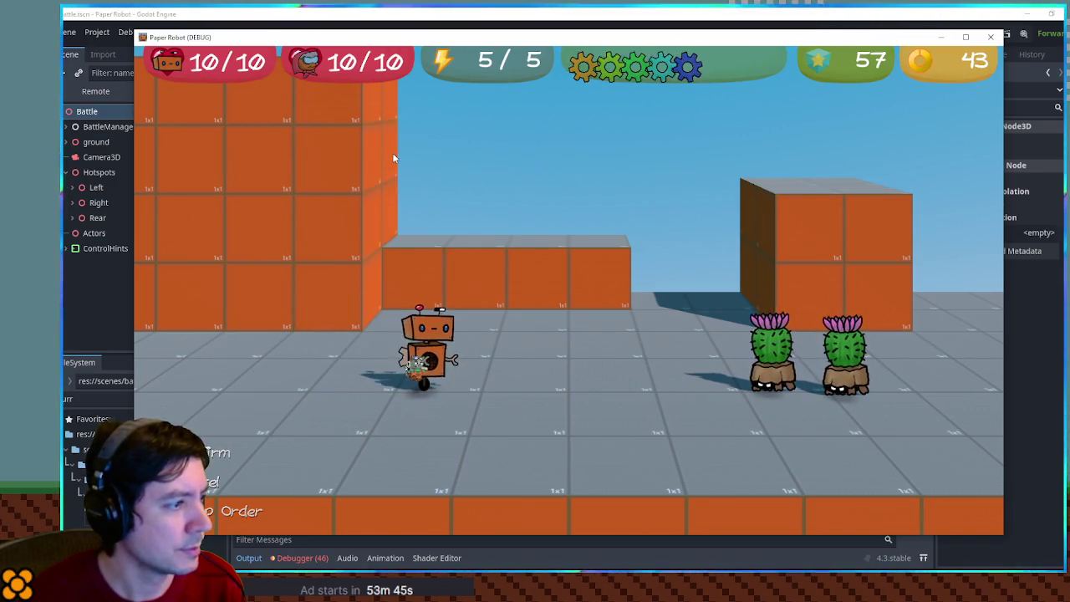
pyautogui.press('Return')
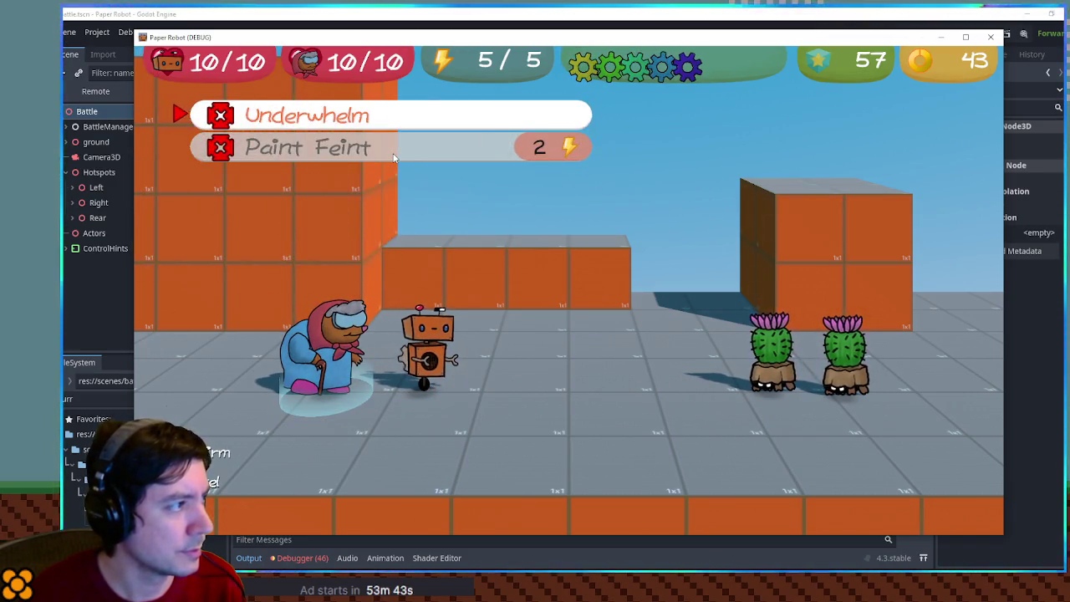
pyautogui.press('Return')
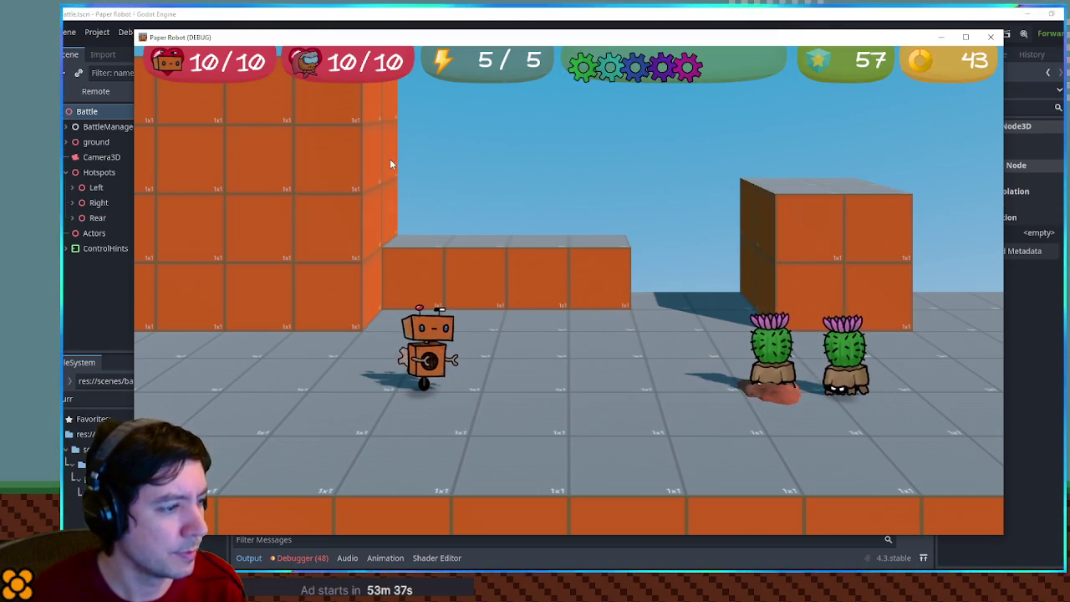
pyautogui.press('F8')
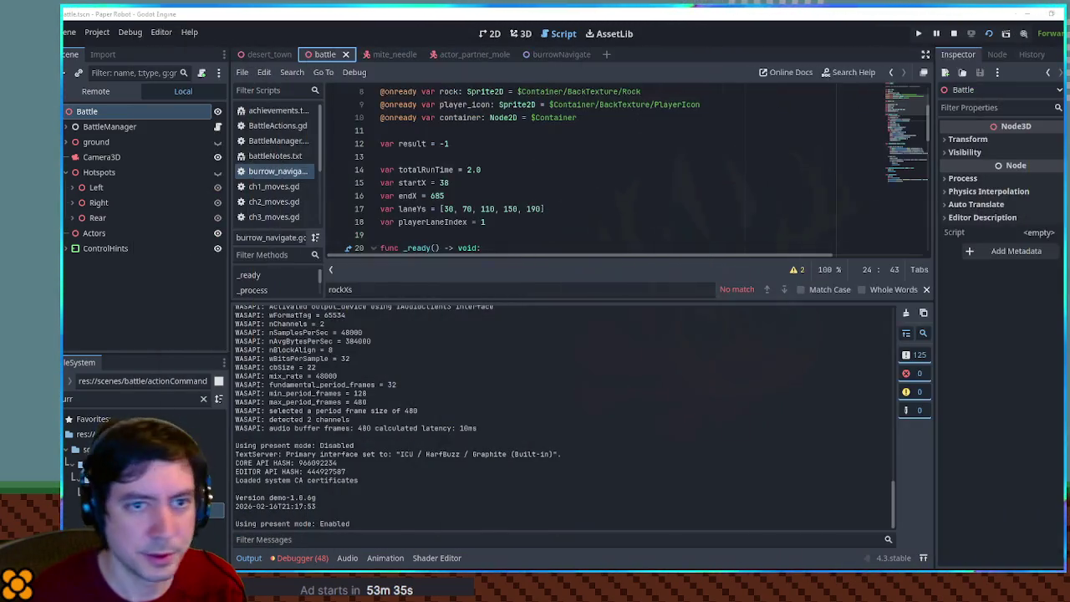
# Step: Go to the tween-out code after onPassOrFail and hide the Output panel
pyautogui.scroll(-4, 585, 143)
pyautogui.scroll(3, 584, 143)
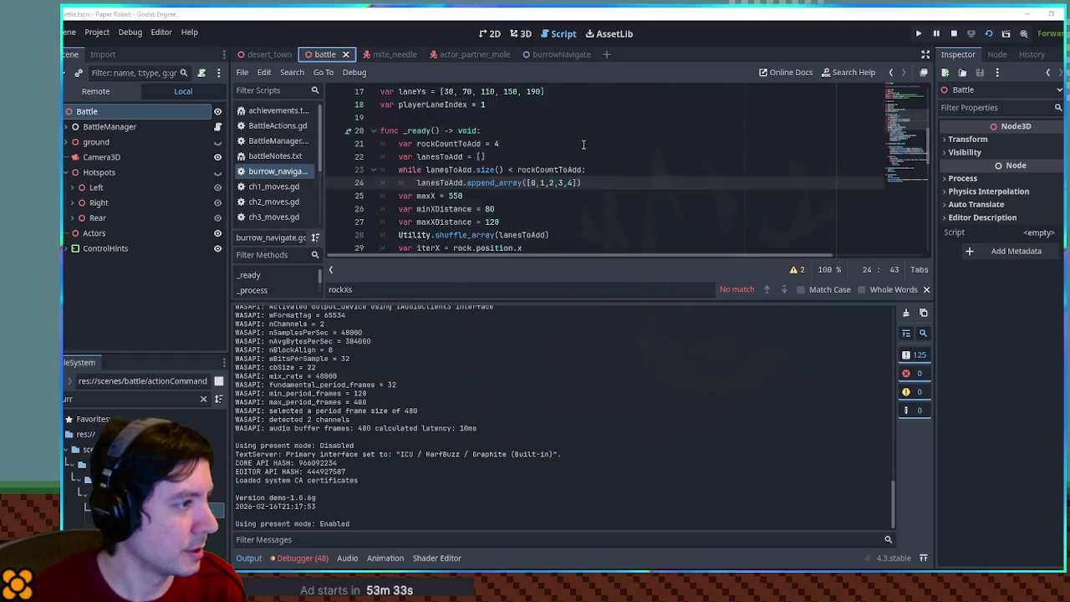
pyautogui.scroll(-3, 584, 144)
pyautogui.scroll(-10, 585, 144)
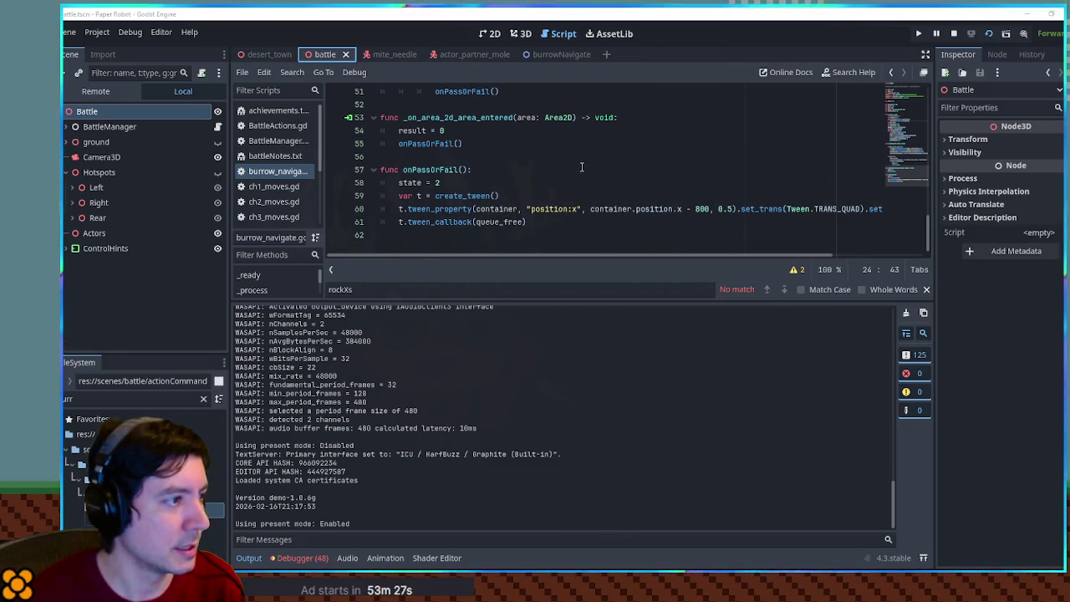
pyautogui.click(456, 222)
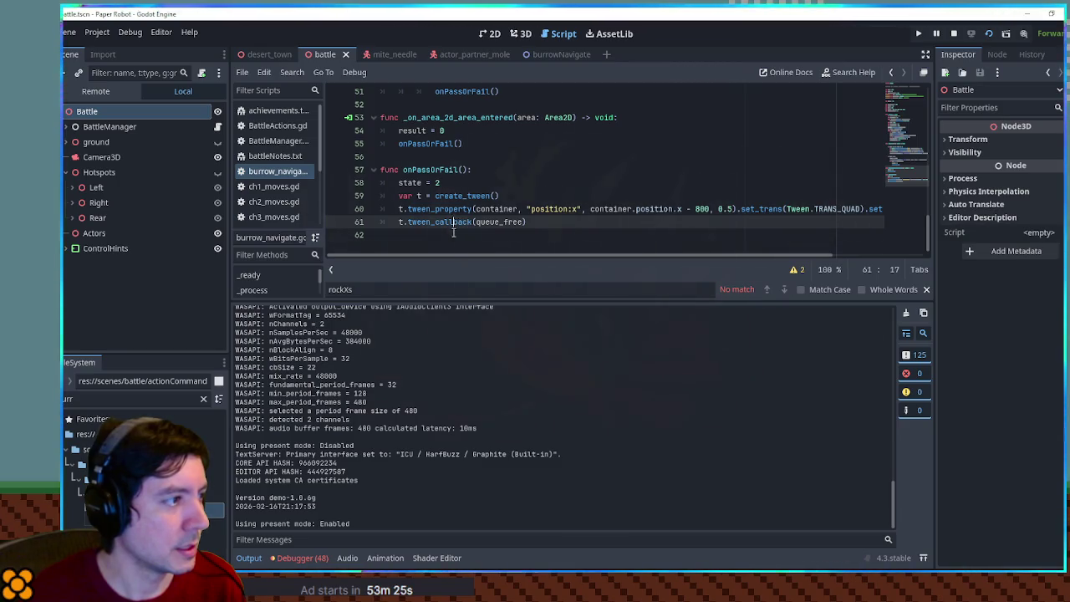
pyautogui.click(454, 233)
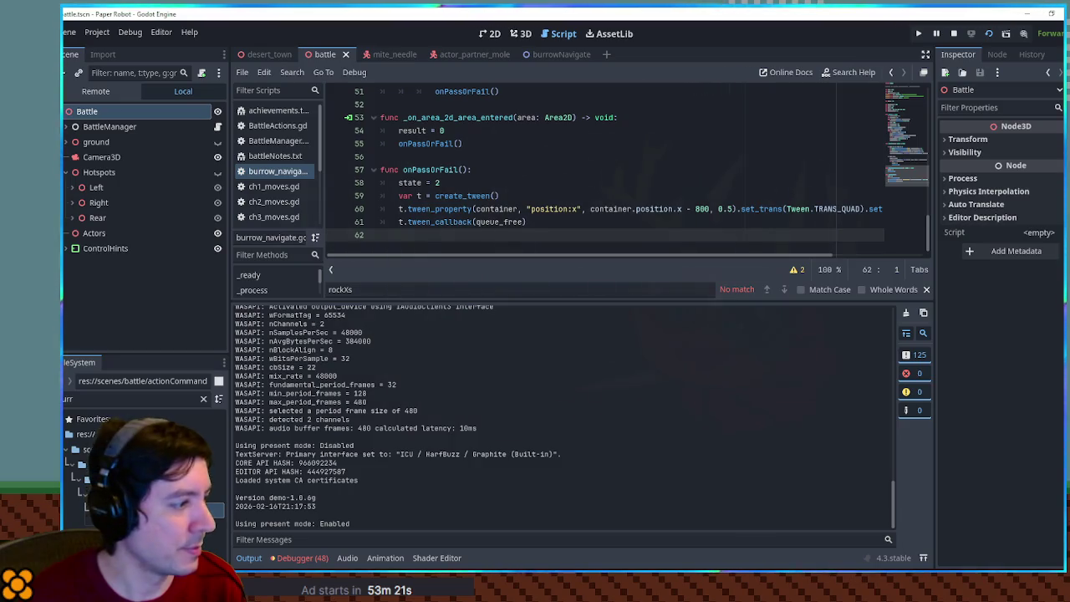
pyautogui.hotkey('ctrl', 'j')
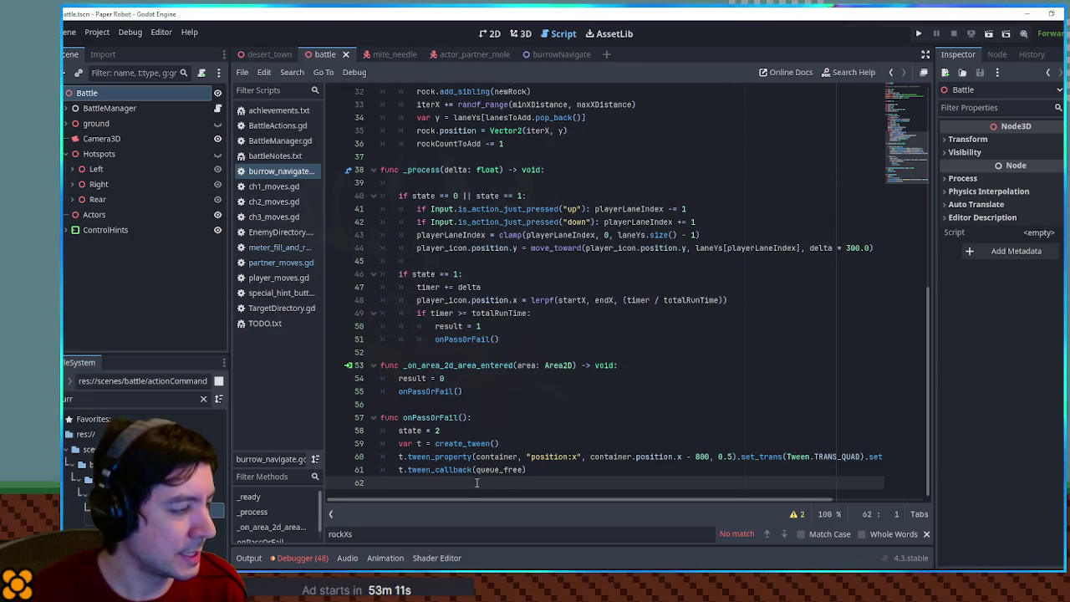
# Step: Write deleteSelf(), which awaits a 2.0-second timer and then calls queue_free()
pyautogui.press('Return')
pyautogui.write('f()')
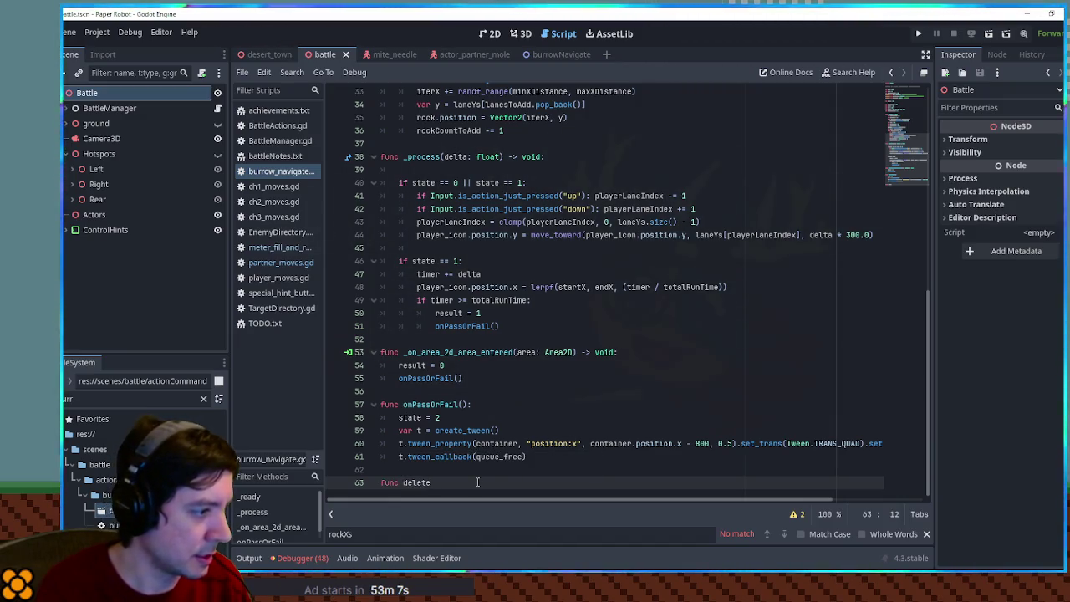
pyautogui.write(':')
pyautogui.press('Return')
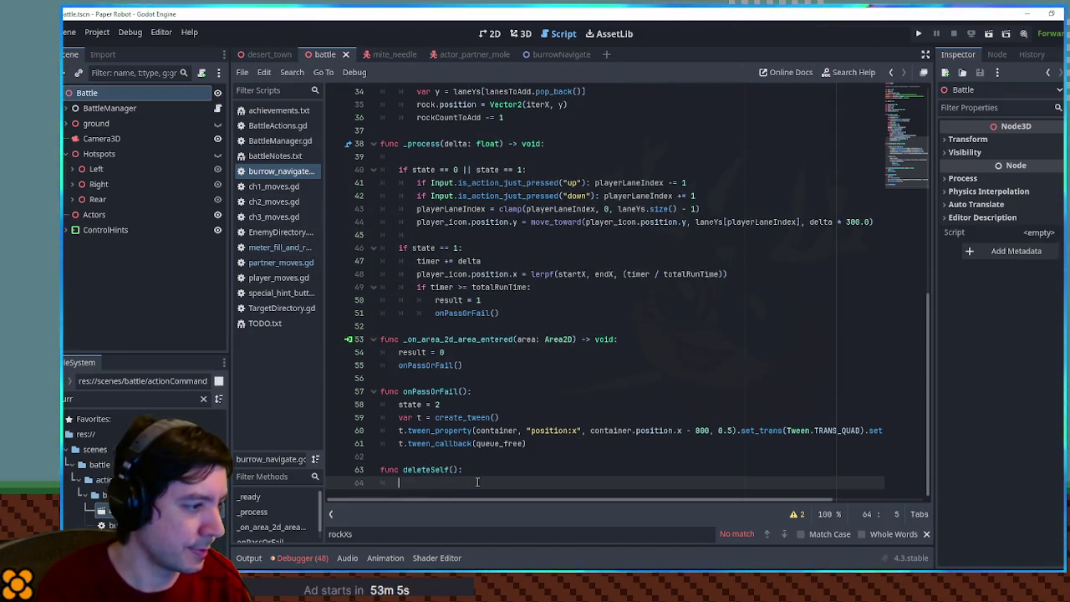
pyautogui.write('get_tree')
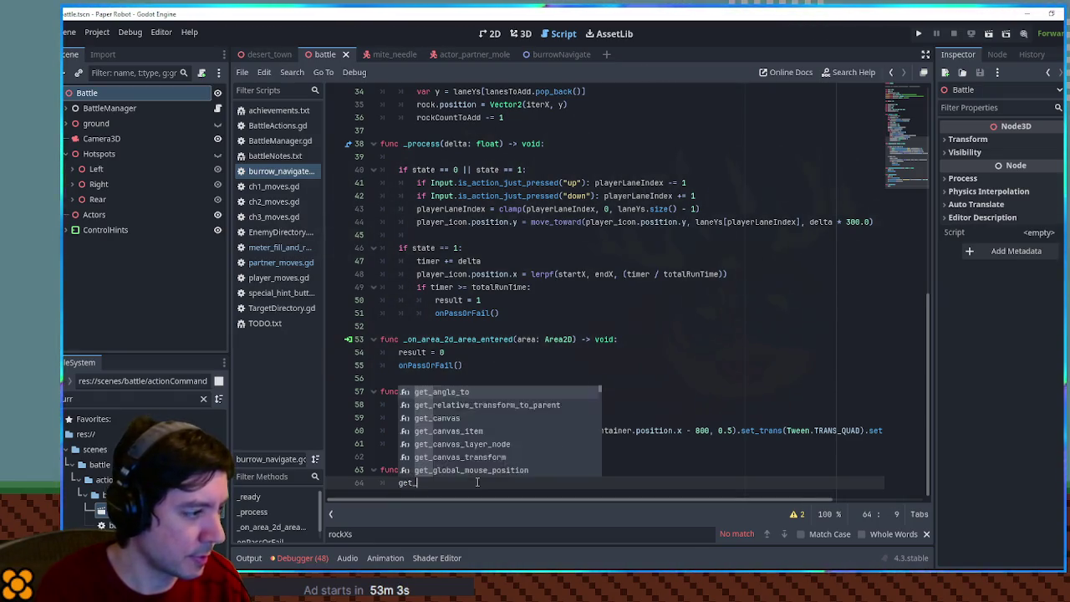
pyautogui.write('.')
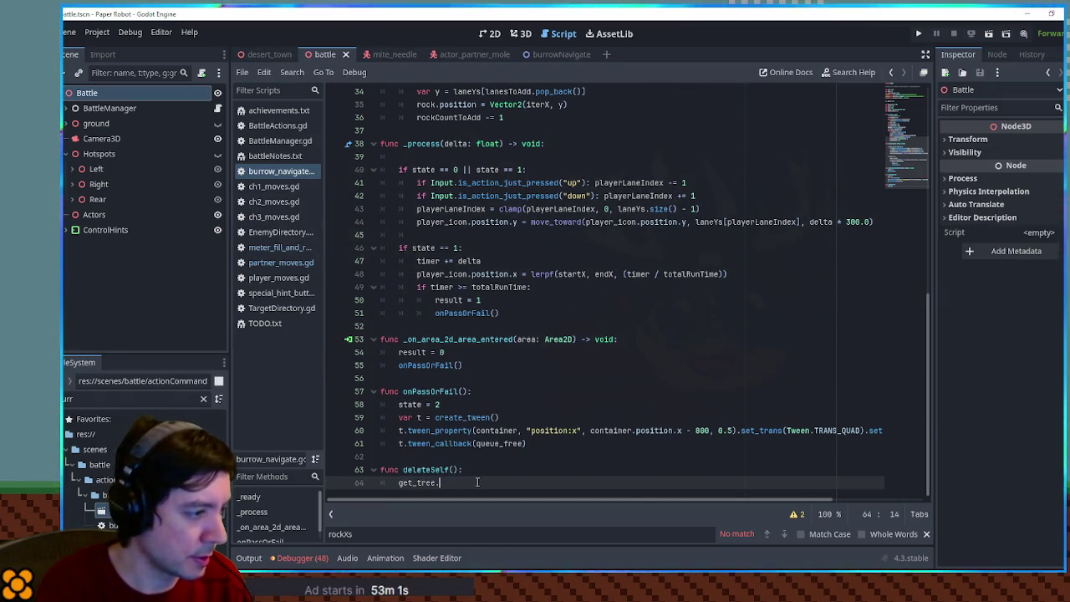
pyautogui.press('BackSpace')
pyautogui.write('().create')
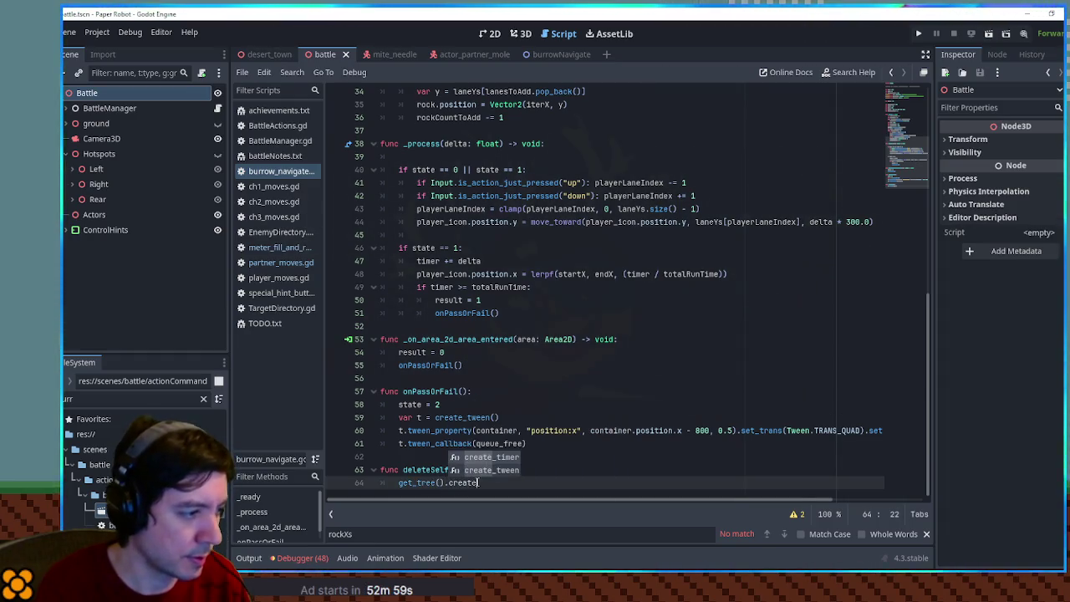
pyautogui.press('Return')
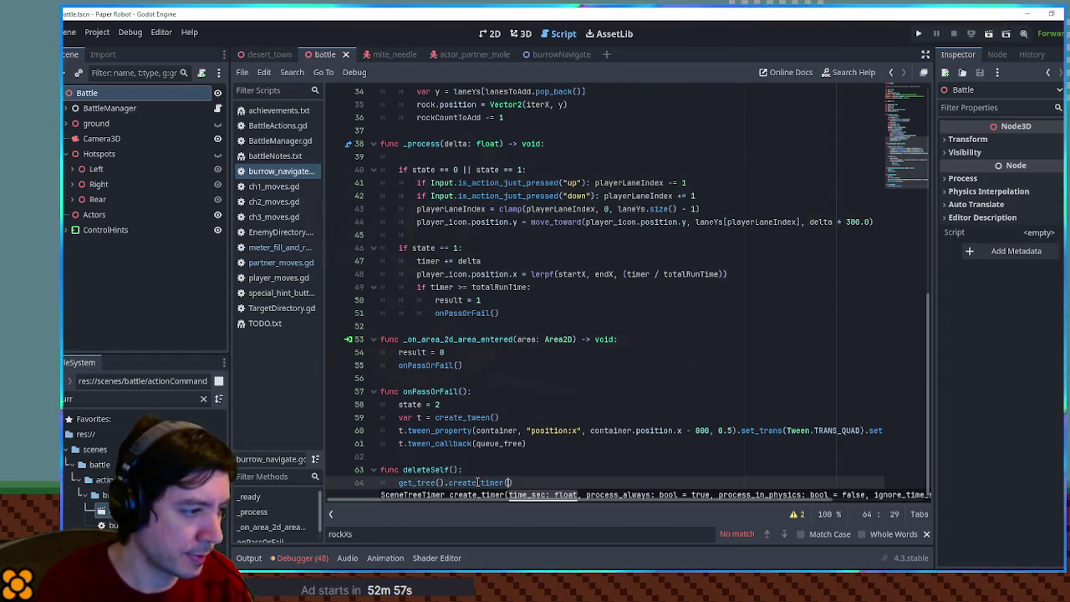
pyautogui.write('.0).tim')
pyautogui.press('Return')
pyautogui.write('await')
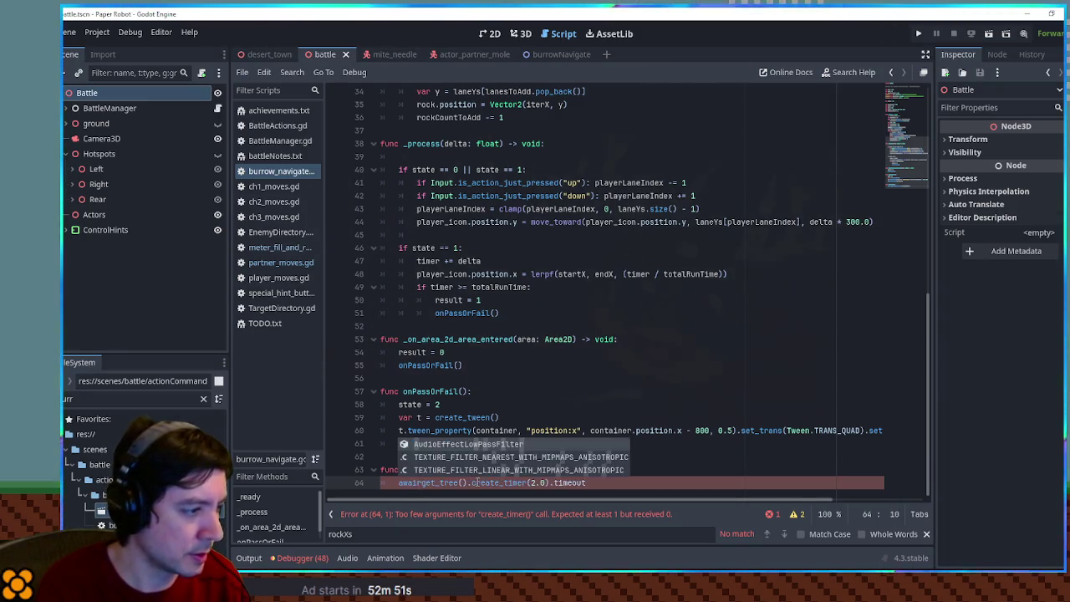
pyautogui.press('End')
pyautogui.press('Return')
pyautogui.write('ueue')
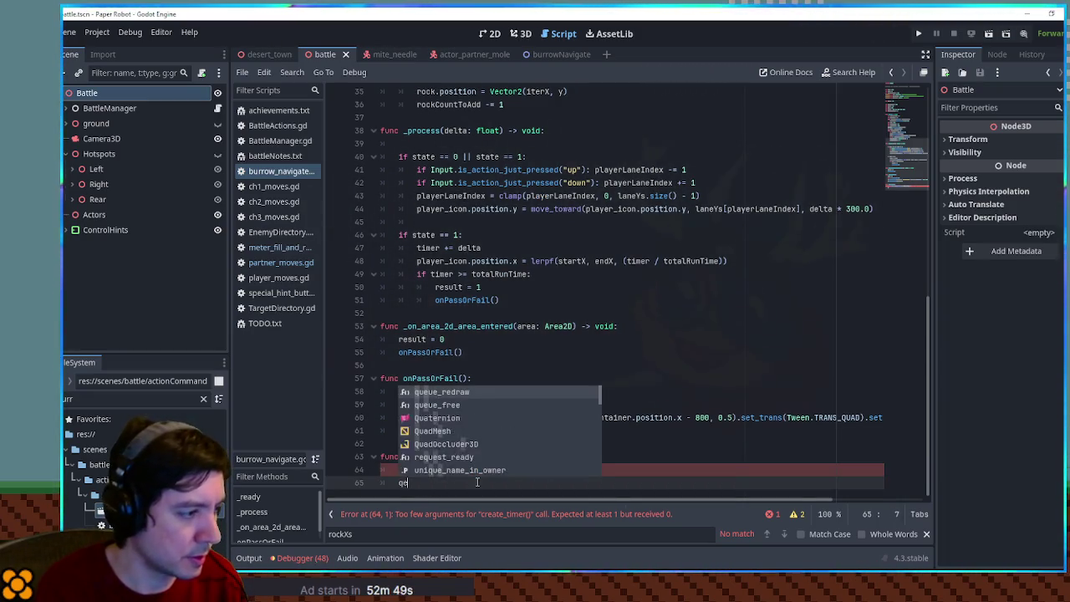
pyautogui.press('Down')
pyautogui.press('Return')
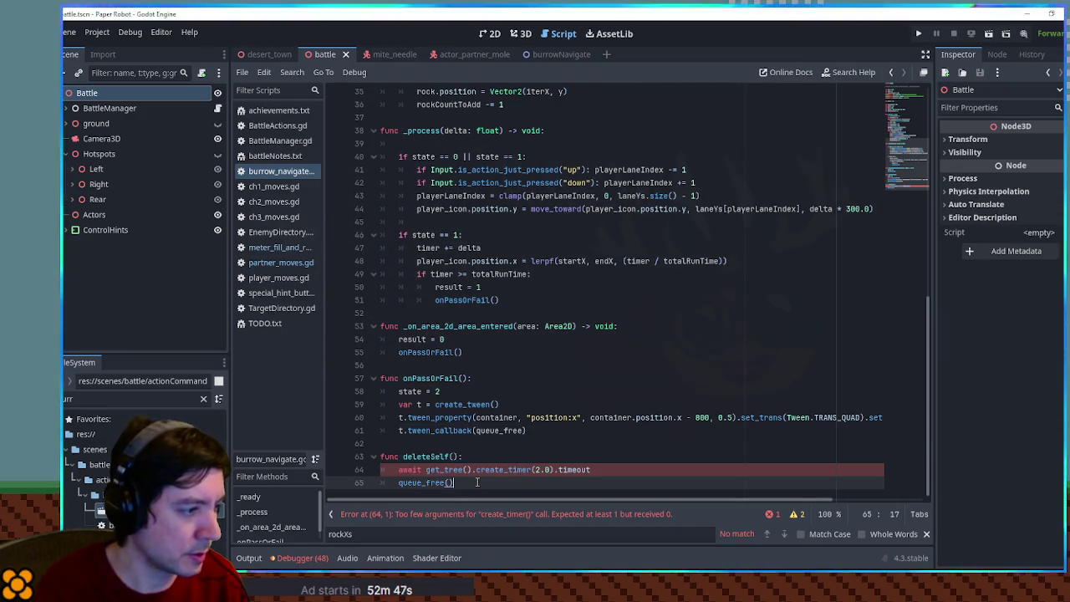
# Step: Change the tween callback from queue_free to deleteSelf and run the scene to test
pyautogui.doubleClick(431, 456)
pyautogui.hotkey('ctrl', 'c')
pyautogui.doubleClick(499, 430)
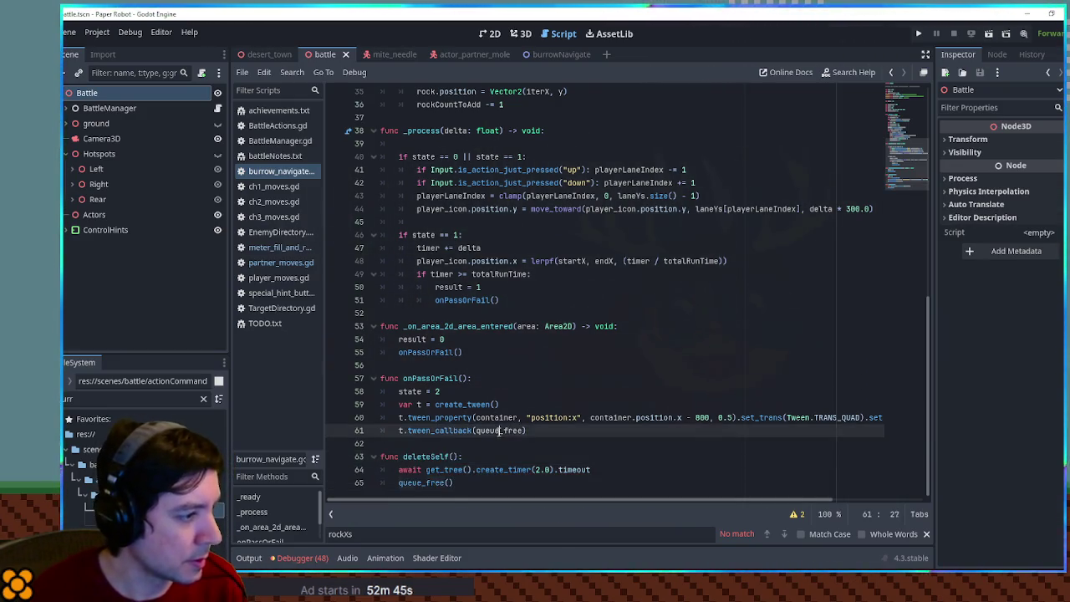
pyautogui.hotkey('ctrl', 'v')
pyautogui.click(588, 378)
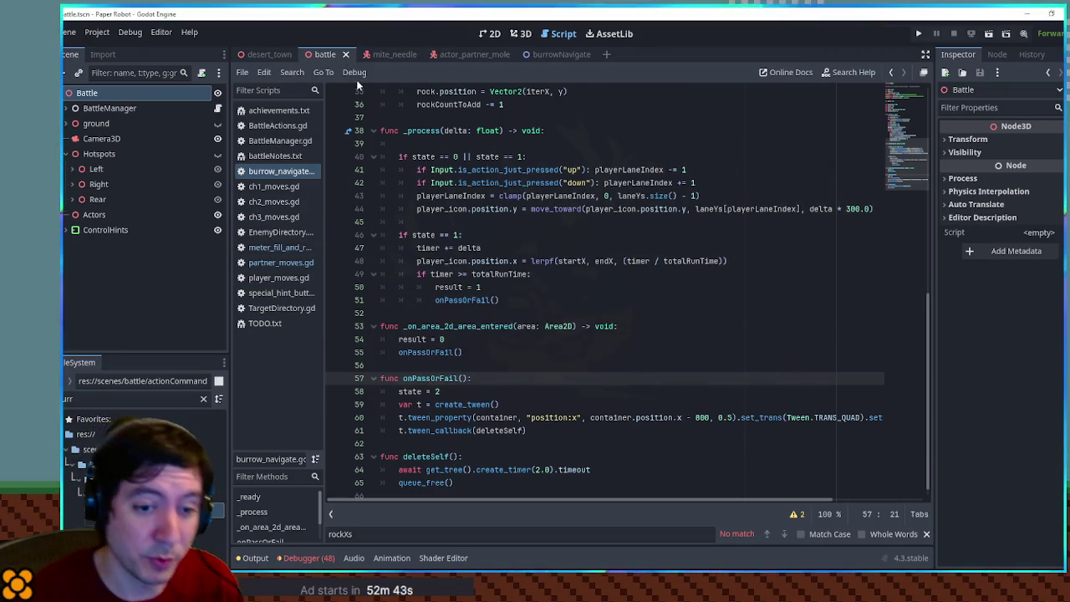
pyautogui.press('F6')
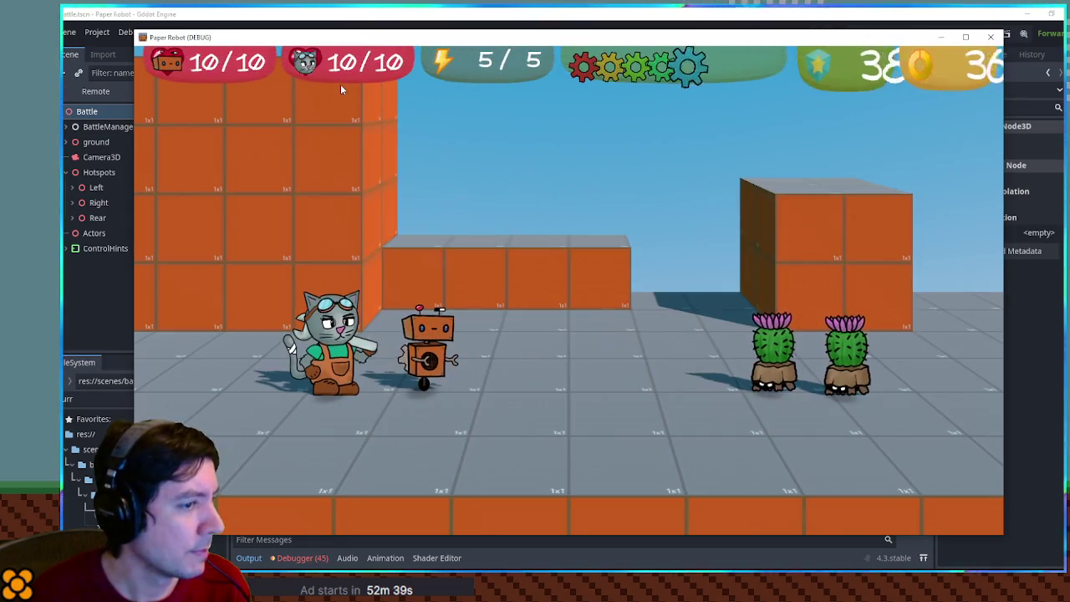
# Step: Swap in the grandma partner, use Underwhelm, and steer through the burrow lanes
pyautogui.press('Up')
pyautogui.press('Return')
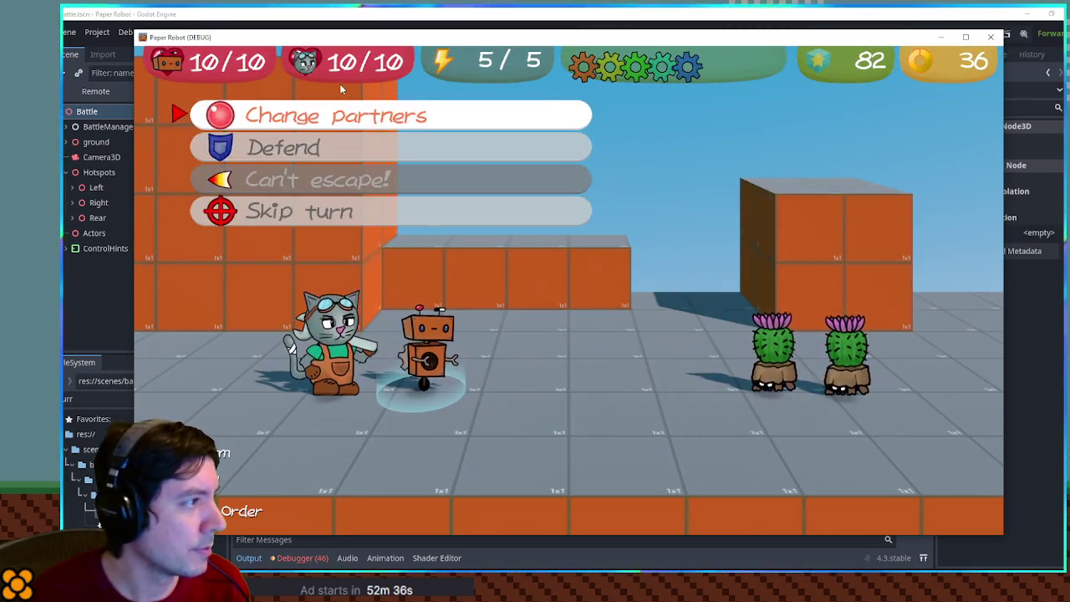
pyautogui.press('Return')
pyautogui.press('Down')
pyautogui.press('Return')
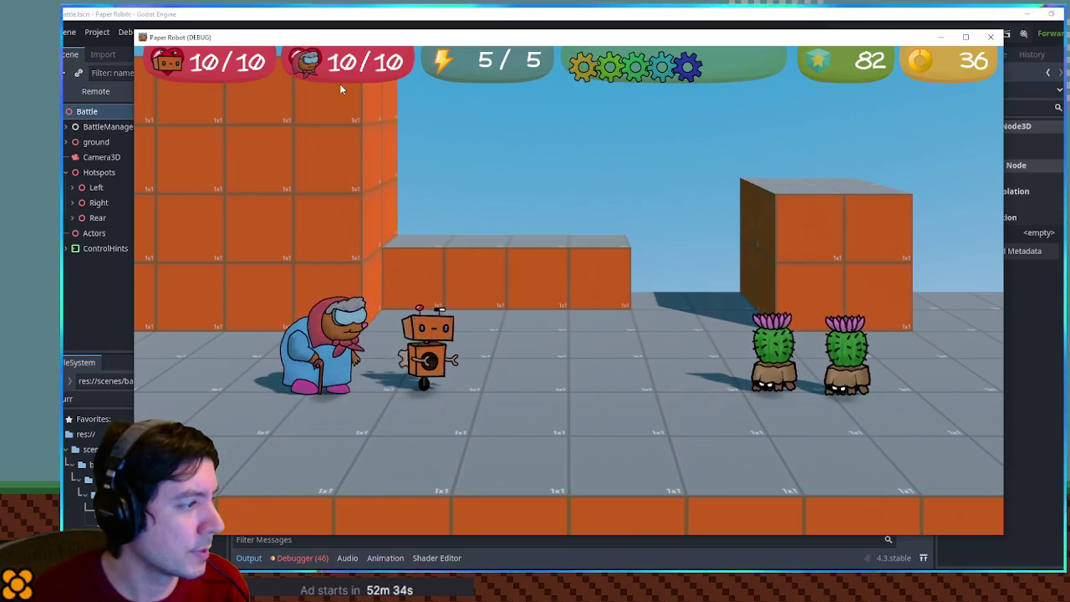
pyautogui.press('Return')
pyautogui.press('Return')
pyautogui.press('Return')
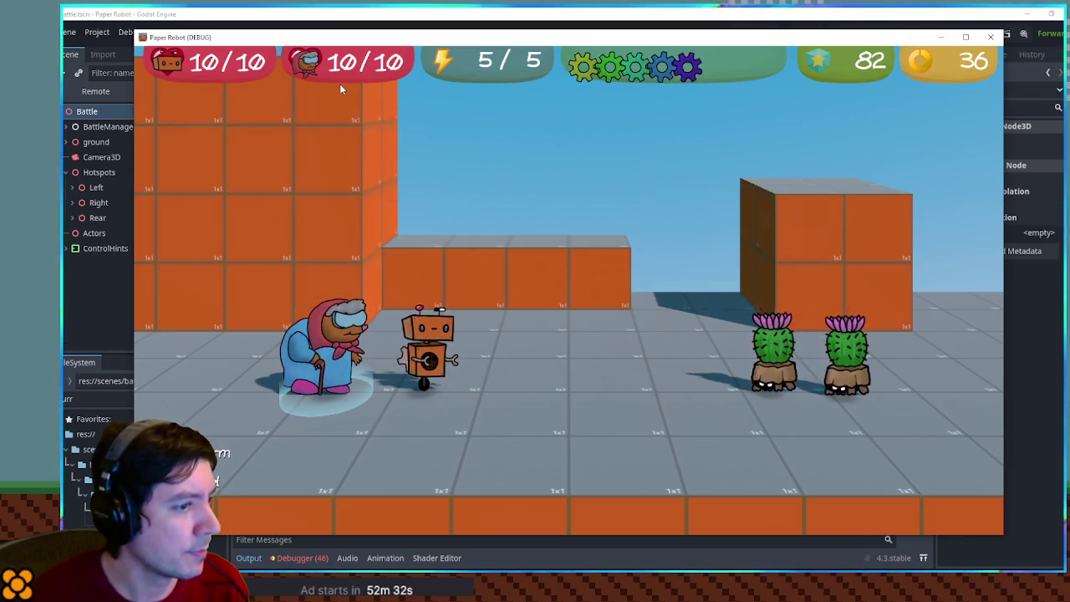
pyautogui.press('s')
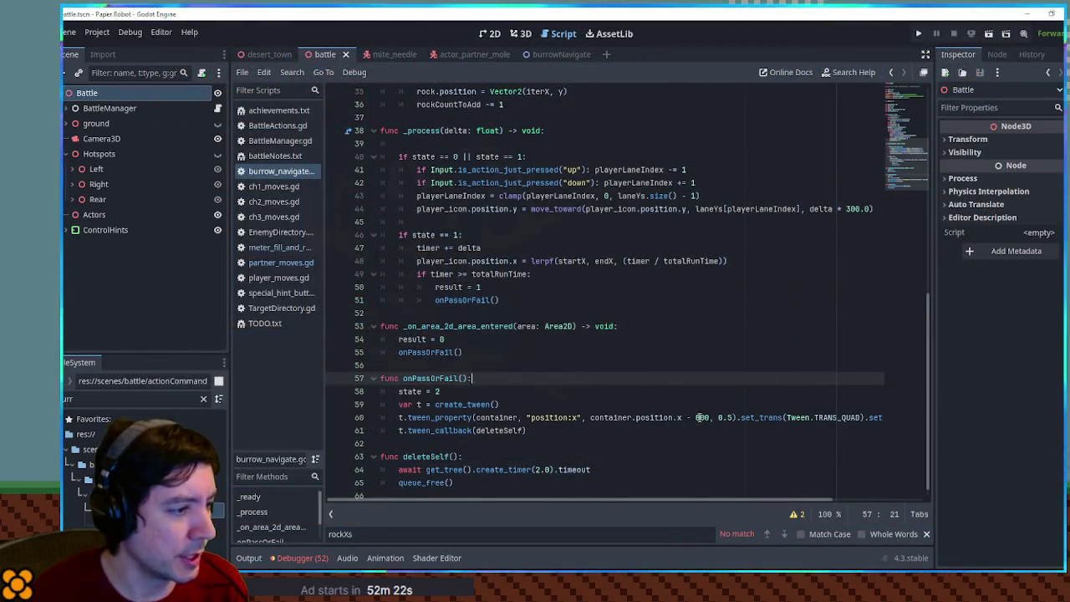
# Step: Change the starting playerLaneIndex from 1 to 2 and run the scene
pyautogui.click(701, 417)
pyautogui.write('1')
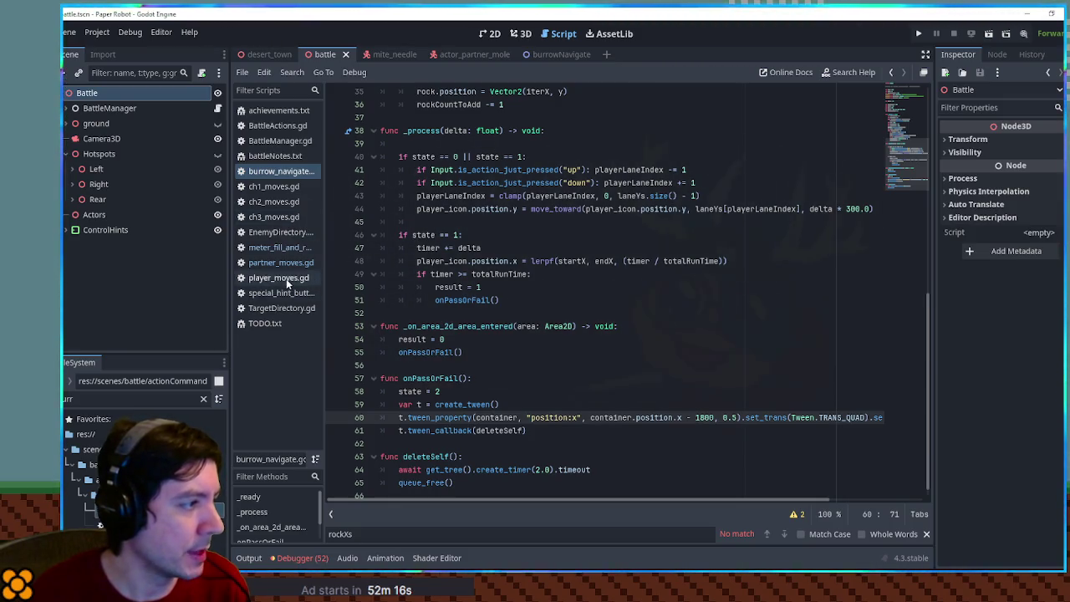
pyautogui.scroll(9, 628, 299)
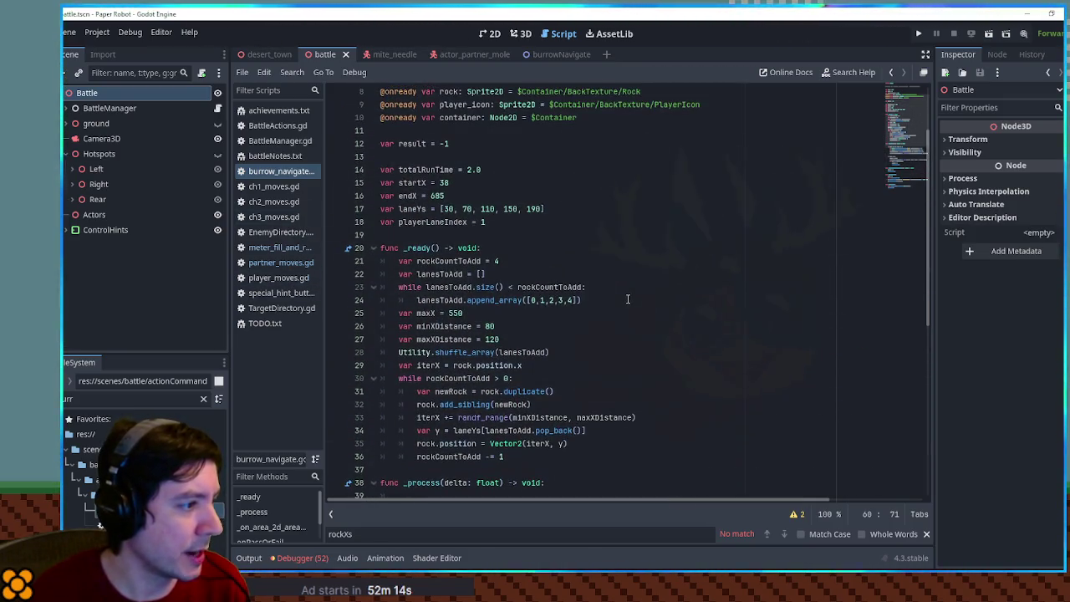
pyautogui.tripleClick(437, 431)
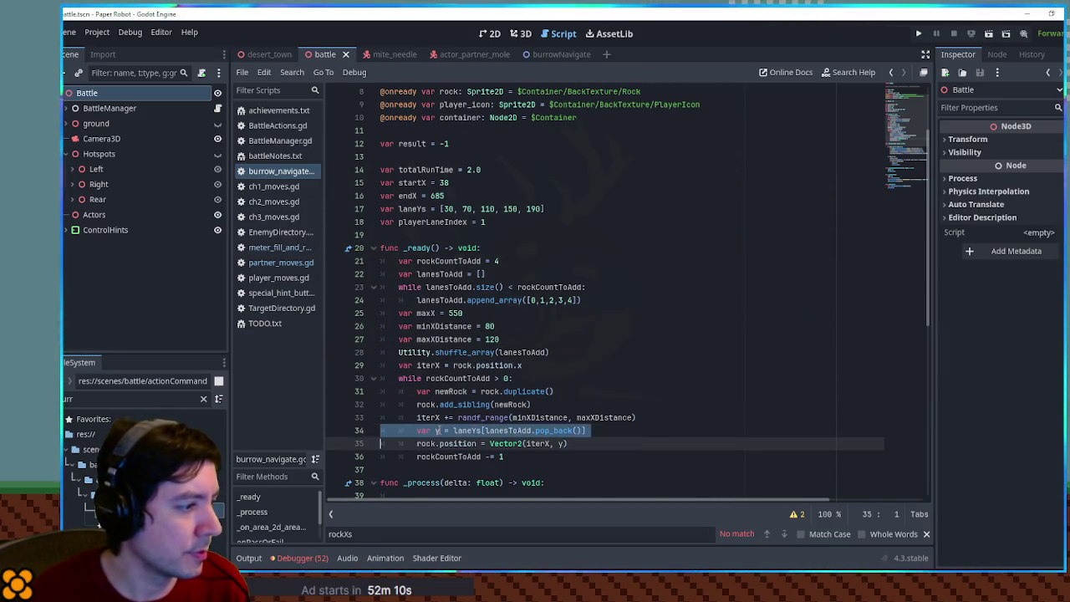
pyautogui.scroll(-6, 436, 431)
pyautogui.scroll(8, 549, 264)
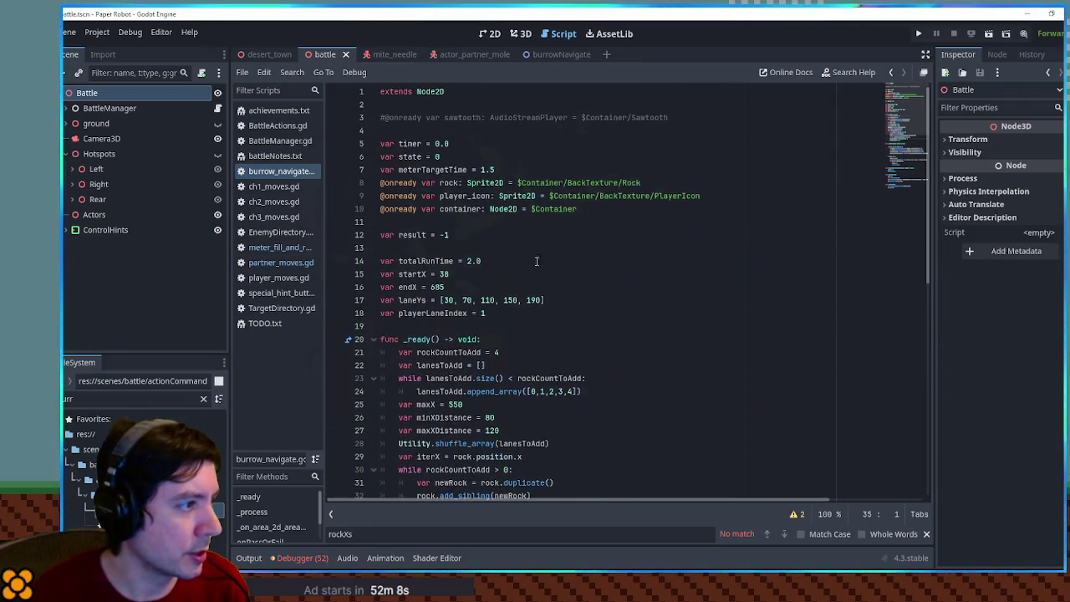
pyautogui.moveTo(479, 313); pyautogui.dragTo(486, 312)
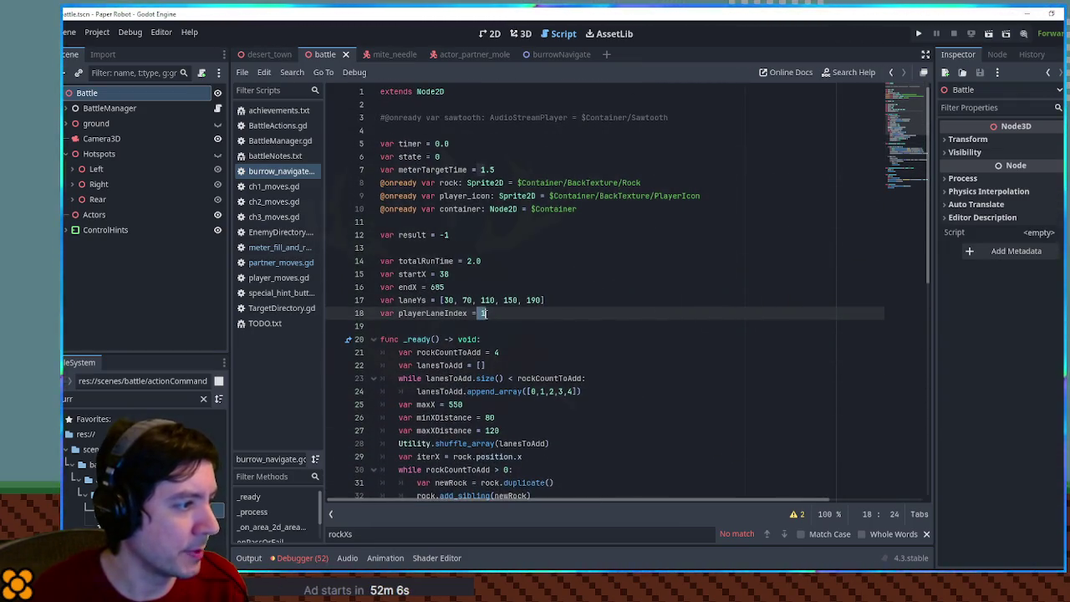
pyautogui.write('2')
pyautogui.press('F6')
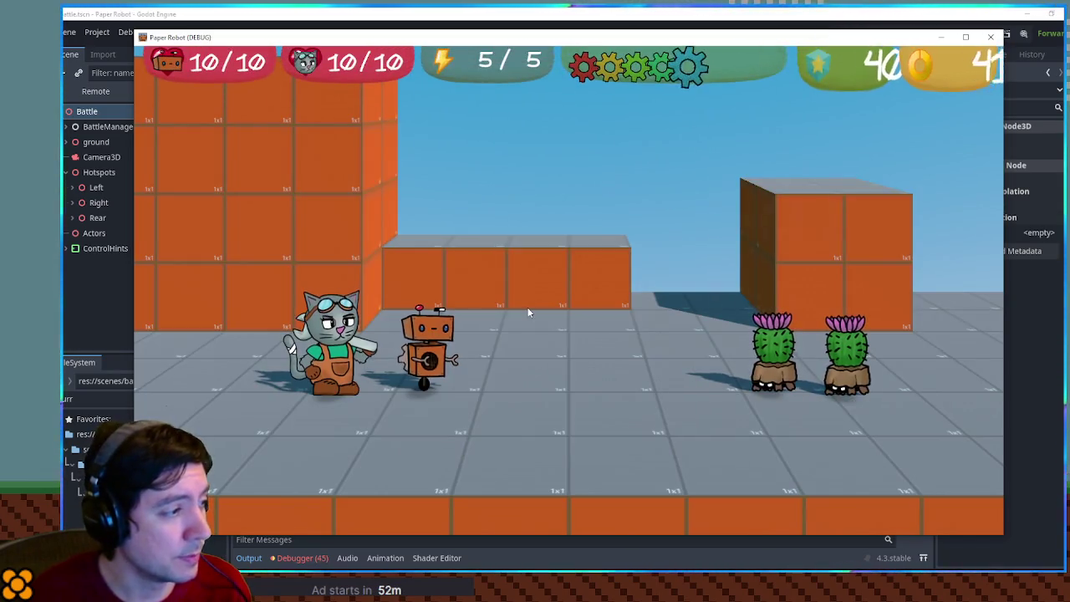
# Step: Swap partners and use Paint Feint on Cactite
pyautogui.press('Up')
pyautogui.press('Up')
pyautogui.press('Return')
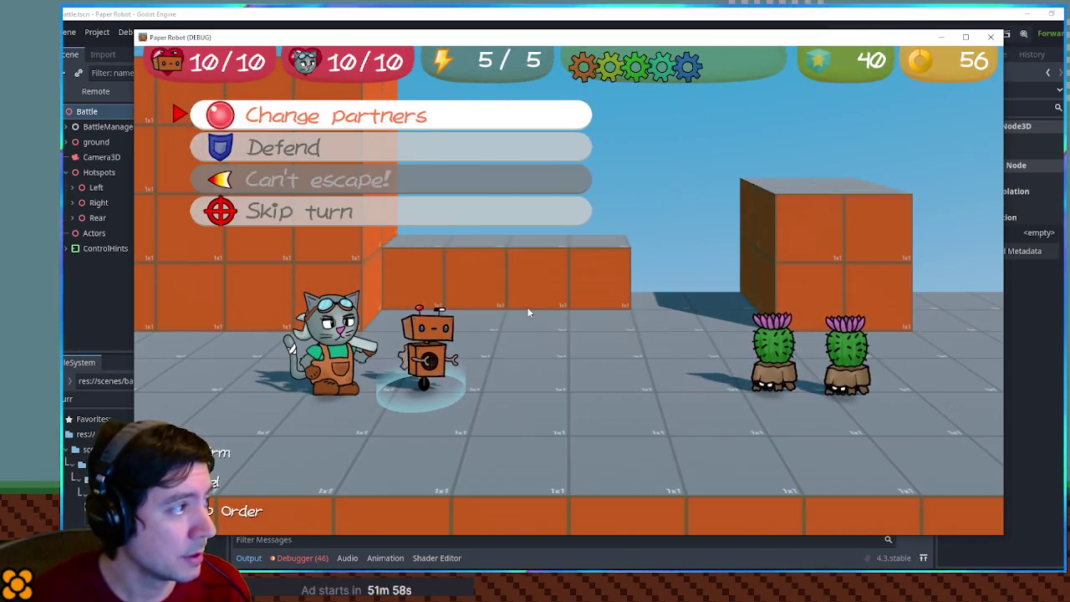
pyautogui.press('Return')
pyautogui.press('Down')
pyautogui.press('Return')
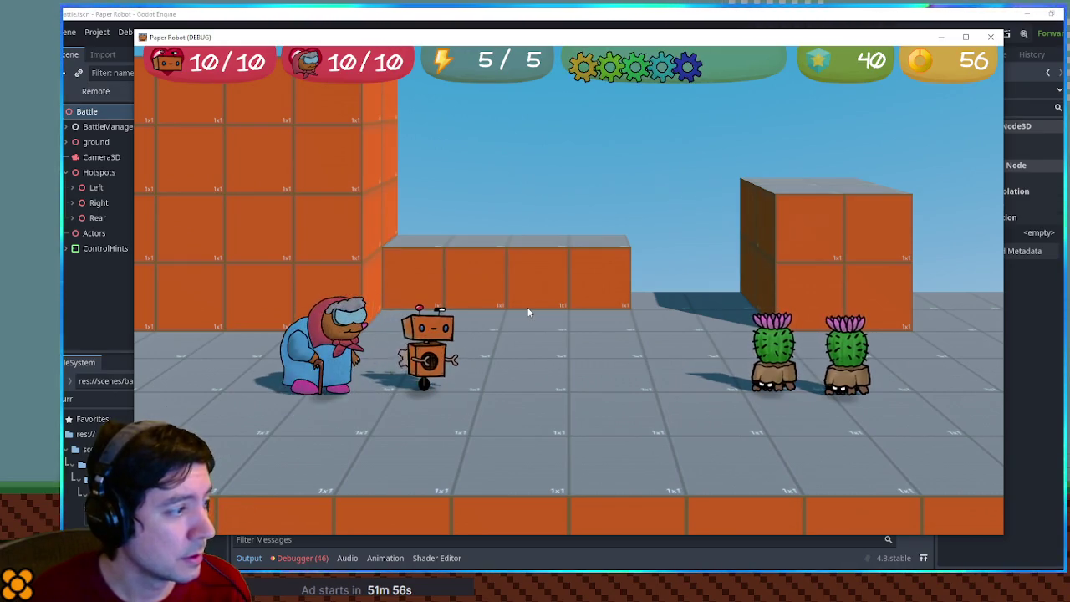
pyautogui.press('Return')
pyautogui.press('Down')
pyautogui.press('Return')
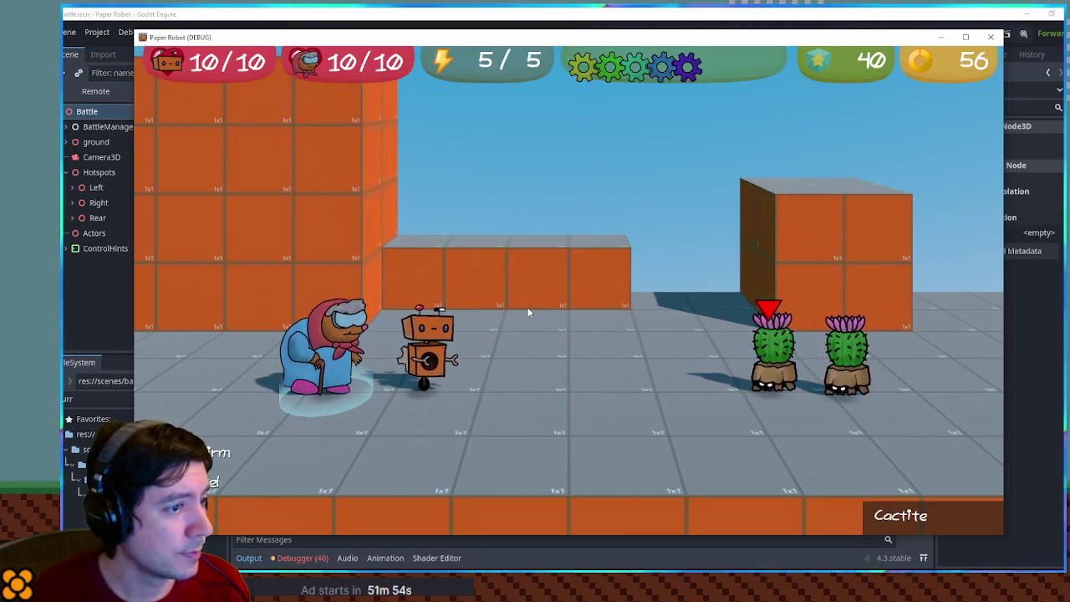
pyautogui.press('Return')
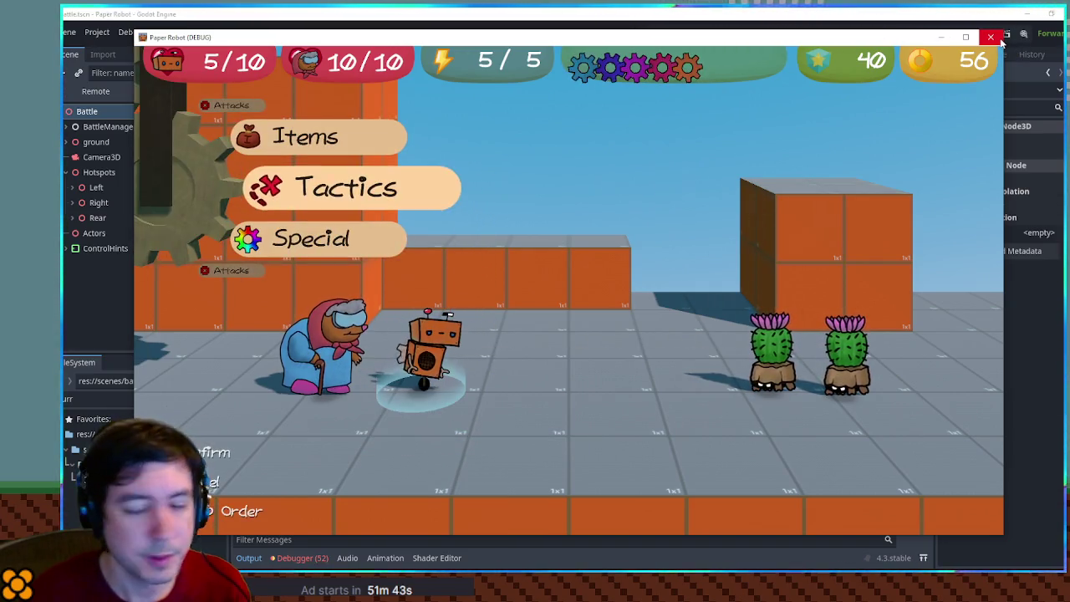
# Step: Swap the robot and grandma, attack the cactus, and steer the burrow icon down and up
pyautogui.press('Tab')
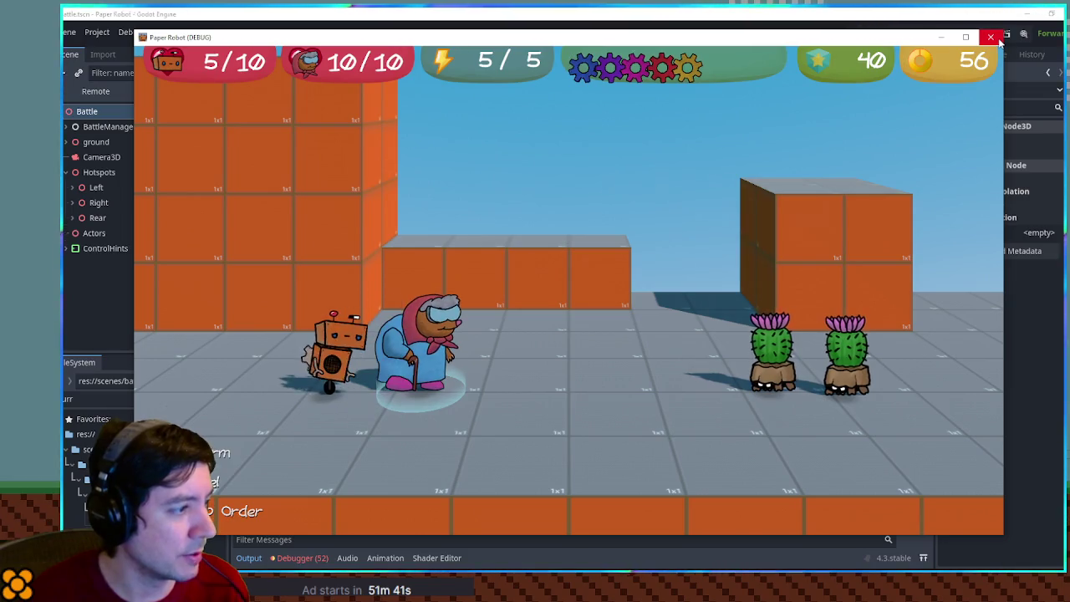
pyautogui.press('Return')
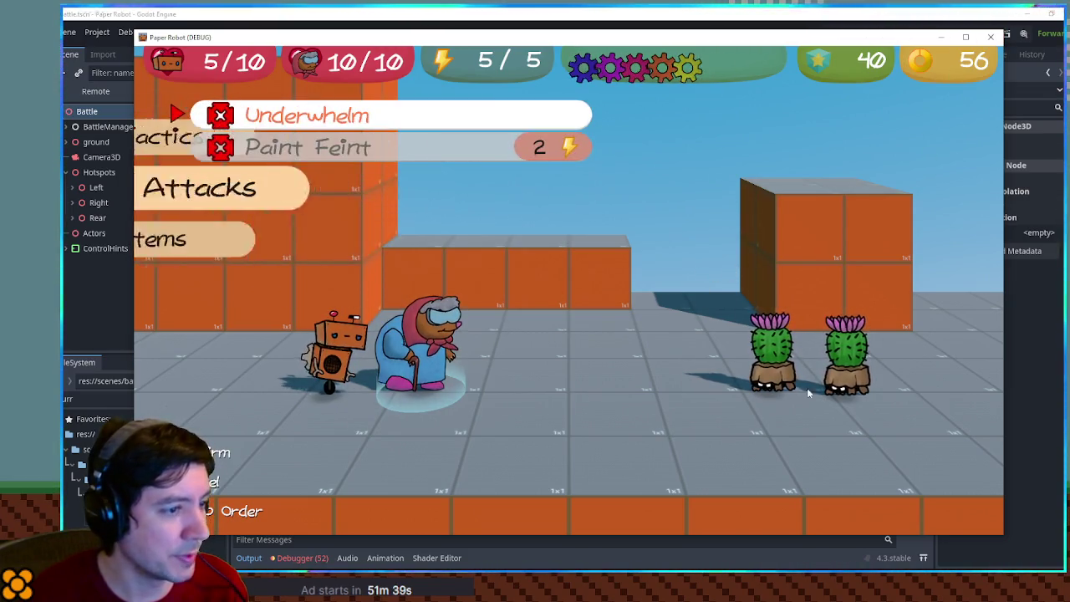
pyautogui.press('Return')
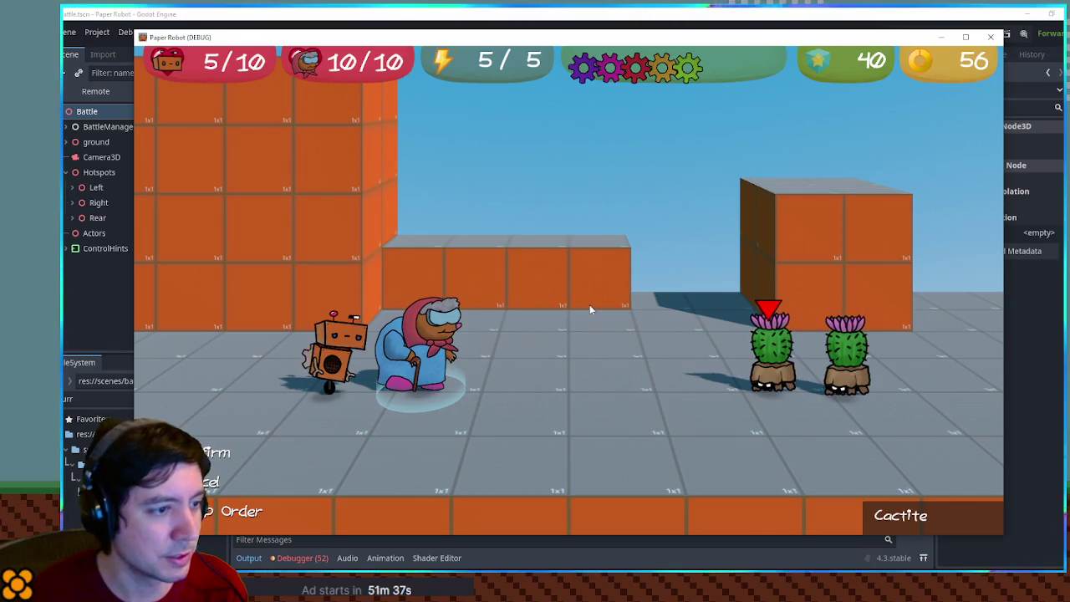
pyautogui.press('Return')
pyautogui.press('s')
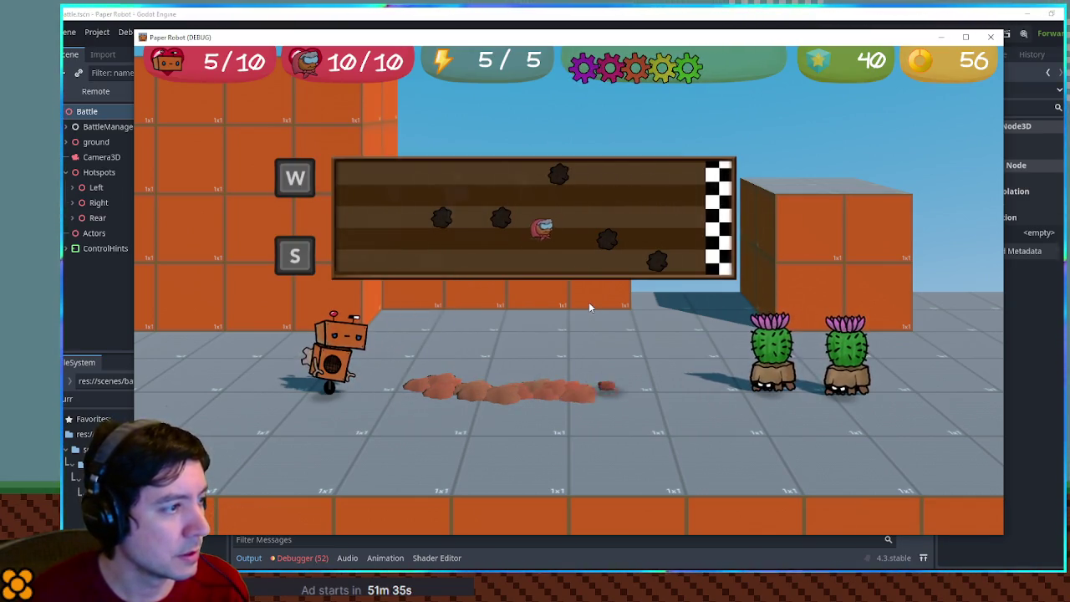
pyautogui.press('w')
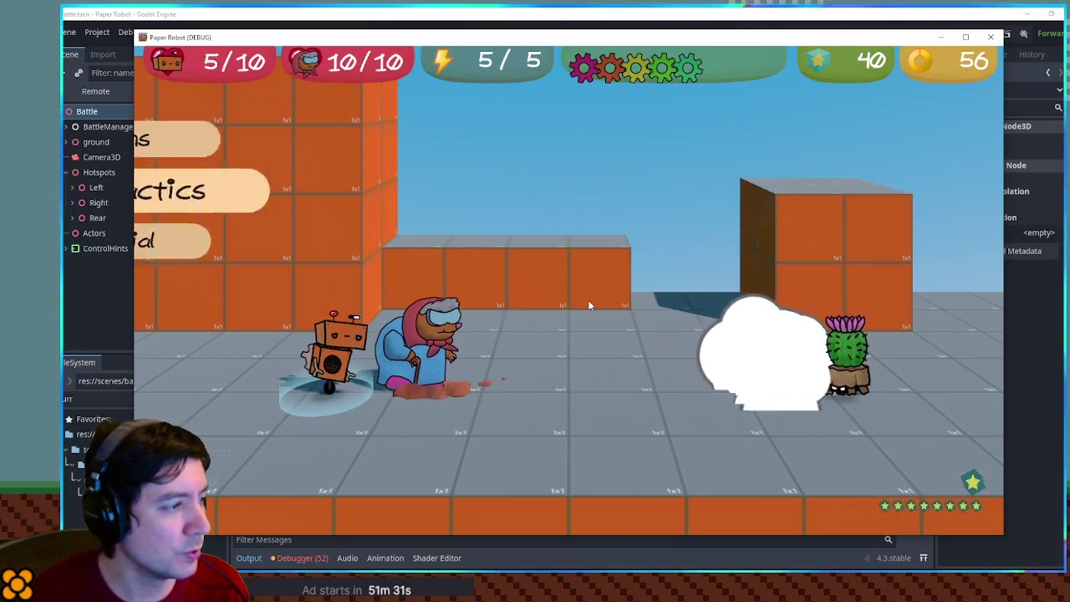
# Step: Look at the items list, back out, and change partners again
pyautogui.press('w')
pyautogui.press('Return')
pyautogui.press('Escape')
pyautogui.press('w')
pyautogui.press('w')
pyautogui.press('w')
pyautogui.press('Return')
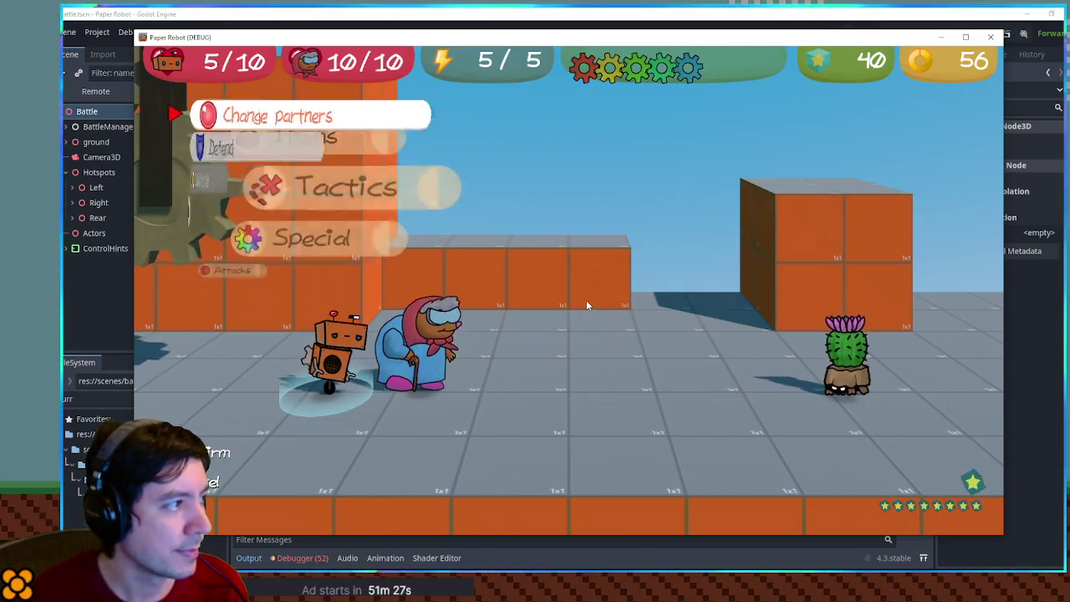
pyautogui.press('Return')
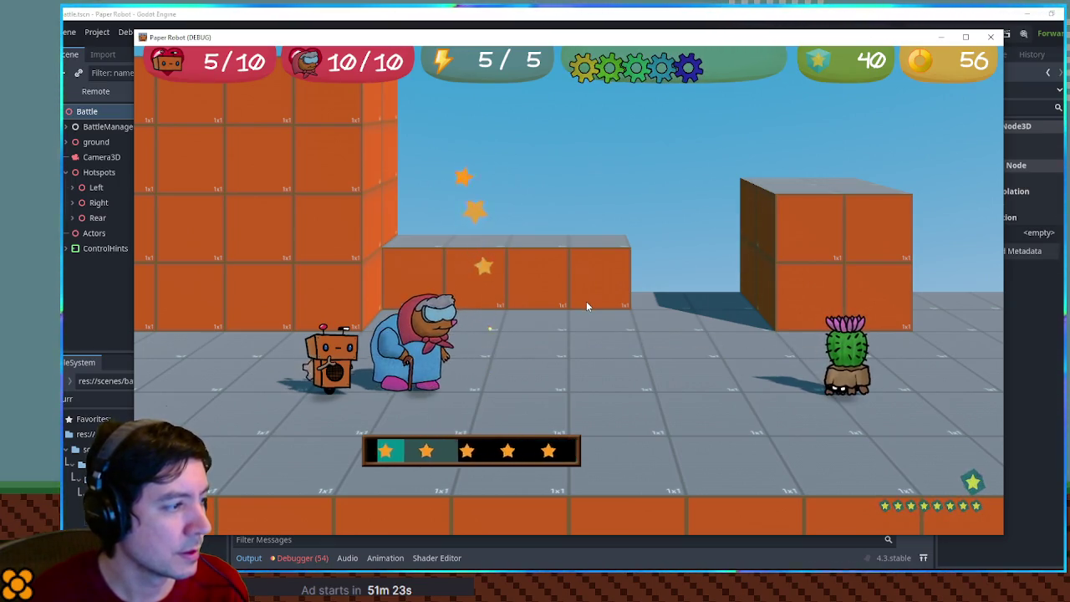
# Step: Attack Cactite, steer the burrowing icon up and down through the lanes, and close the game
pyautogui.press('Return')
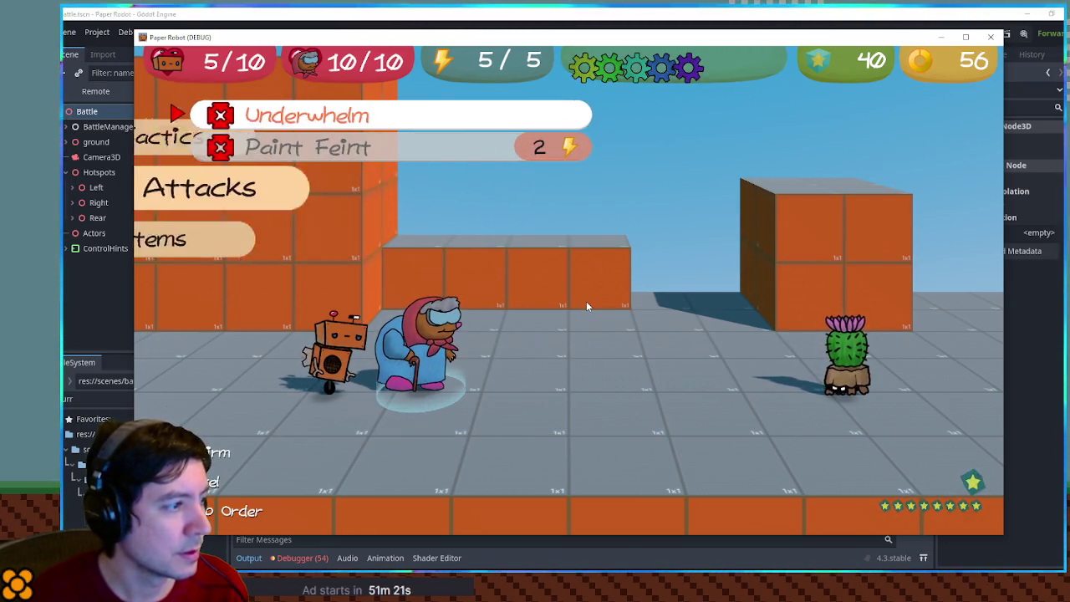
pyautogui.press('Return')
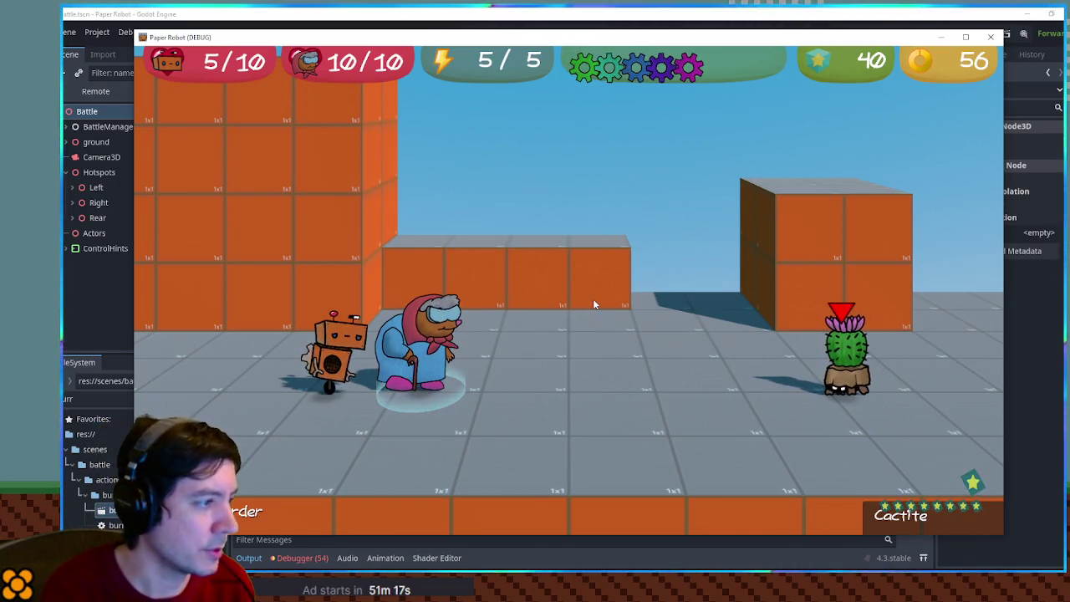
pyautogui.press('Return')
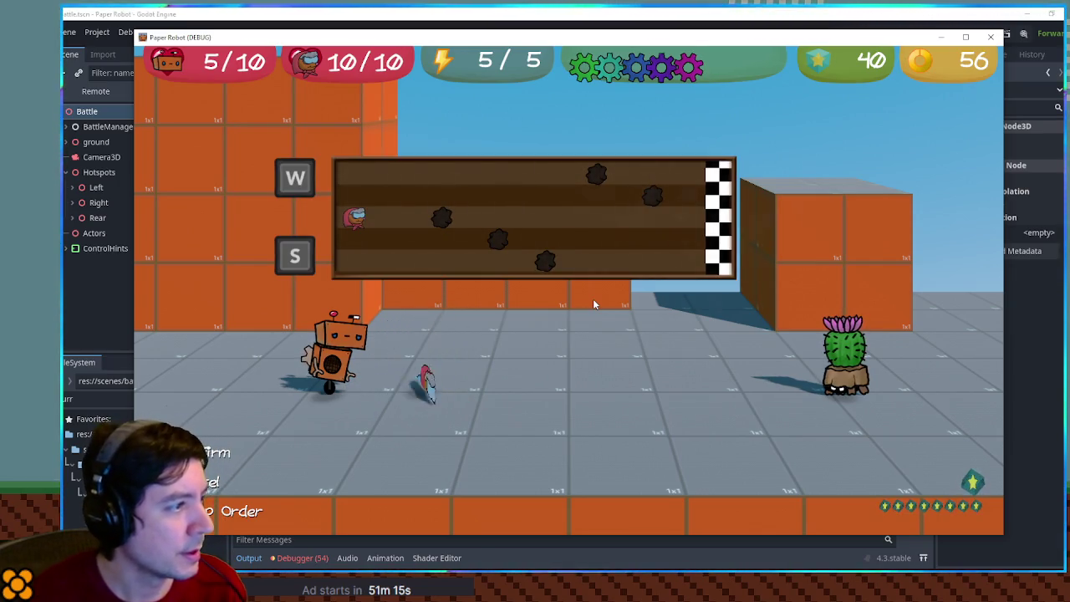
pyautogui.press('w')
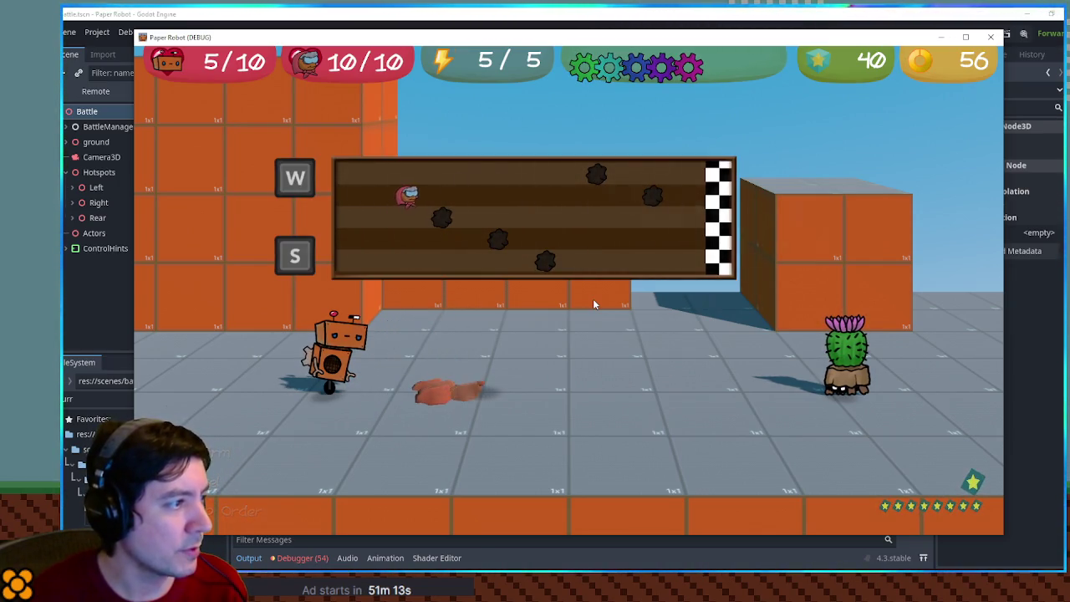
pyautogui.press('s')
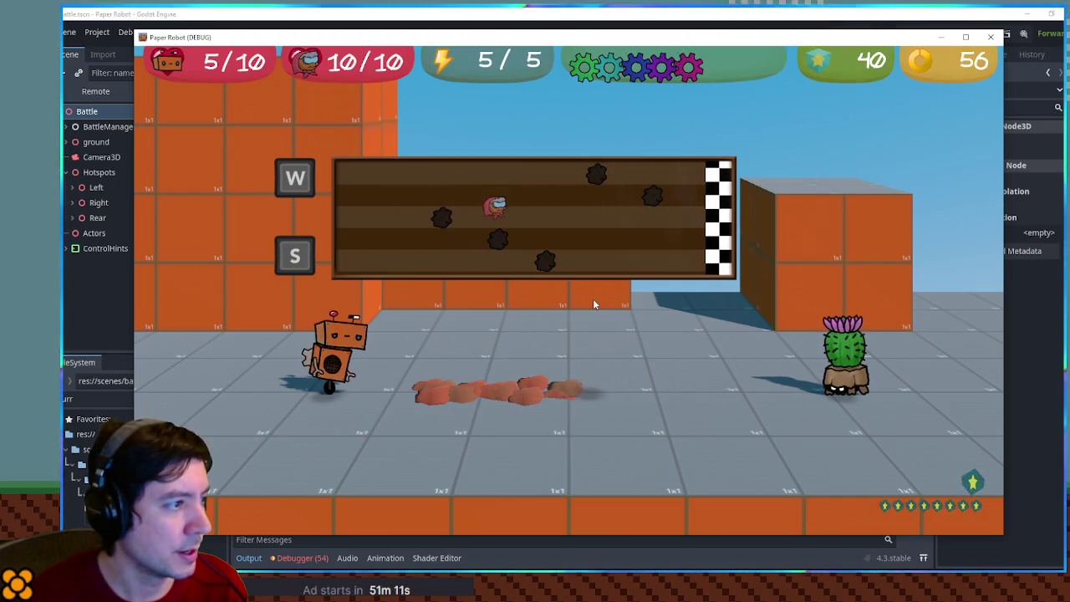
pyautogui.press('s')
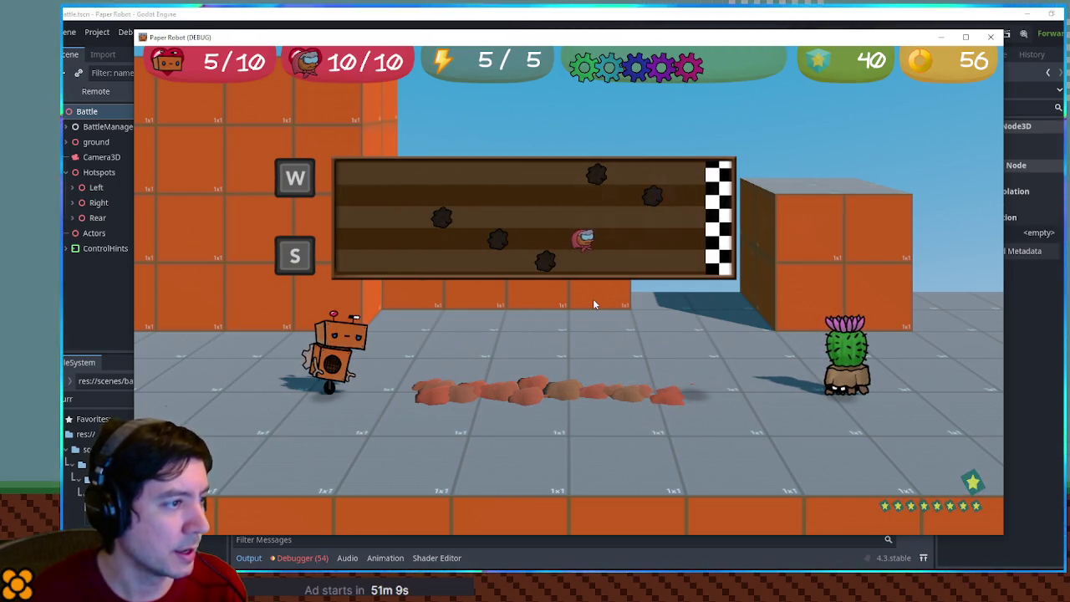
pyautogui.press('w')
pyautogui.press('w')
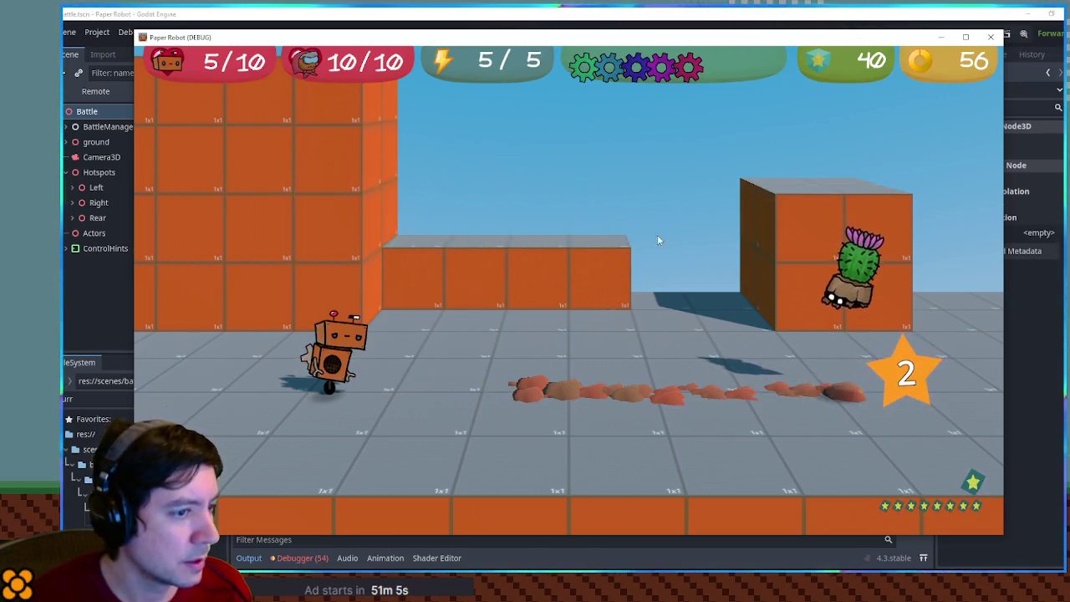
pyautogui.click(991, 36)
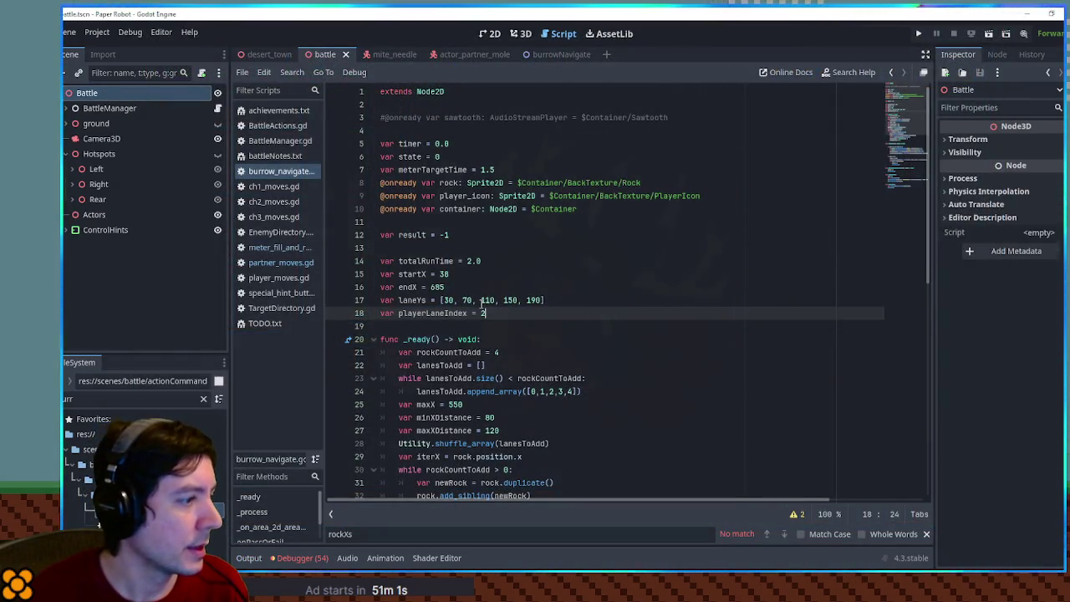
# Step: Append rock.queue_free() after the rock duplication loop in _ready(), correcting the autocomplete to queue_free
pyautogui.scroll(-4, 483, 301)
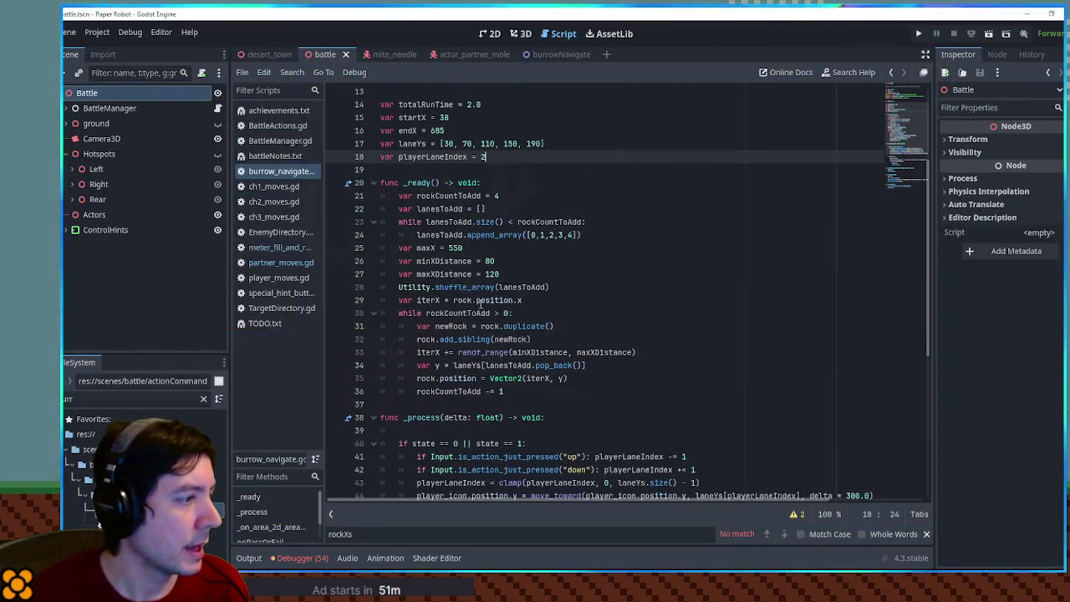
pyautogui.doubleClick(492, 326)
pyautogui.click(536, 390)
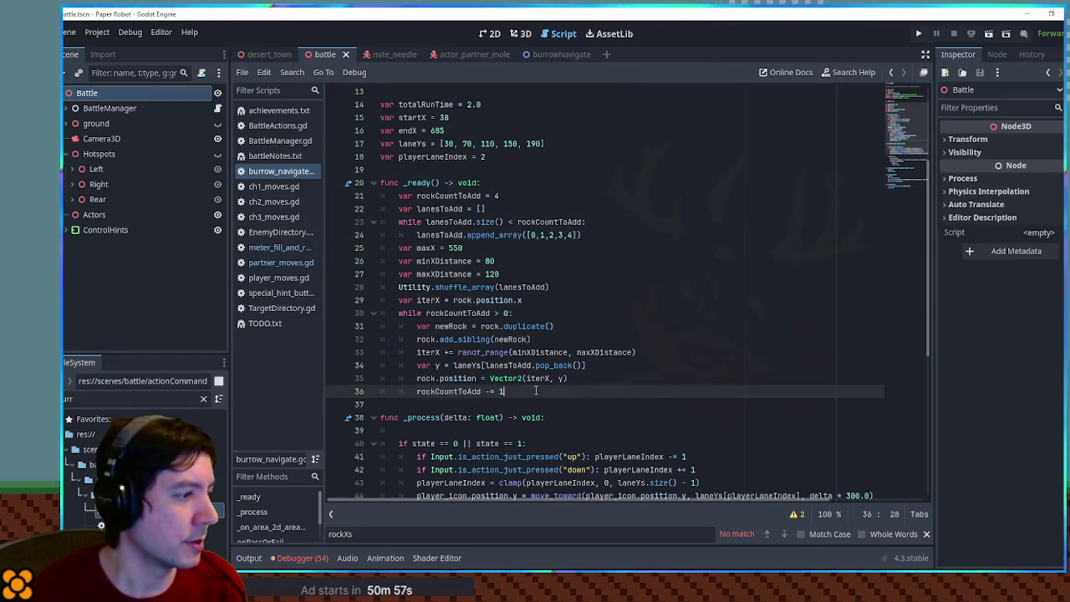
pyautogui.press('Return')
pyautogui.write('rock.queu')
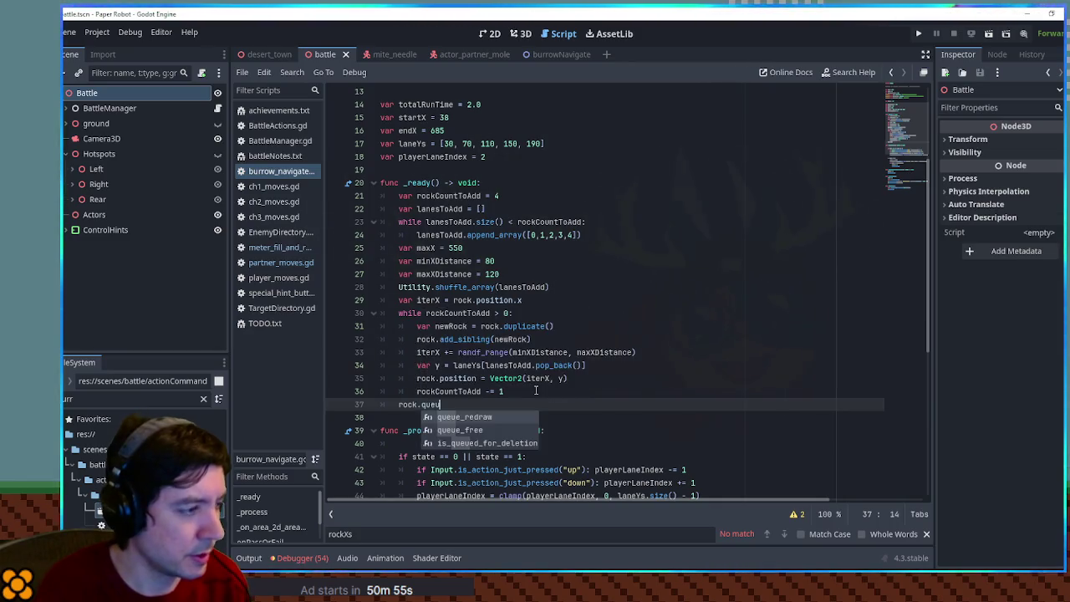
pyautogui.press('Return')
pyautogui.press('Down')
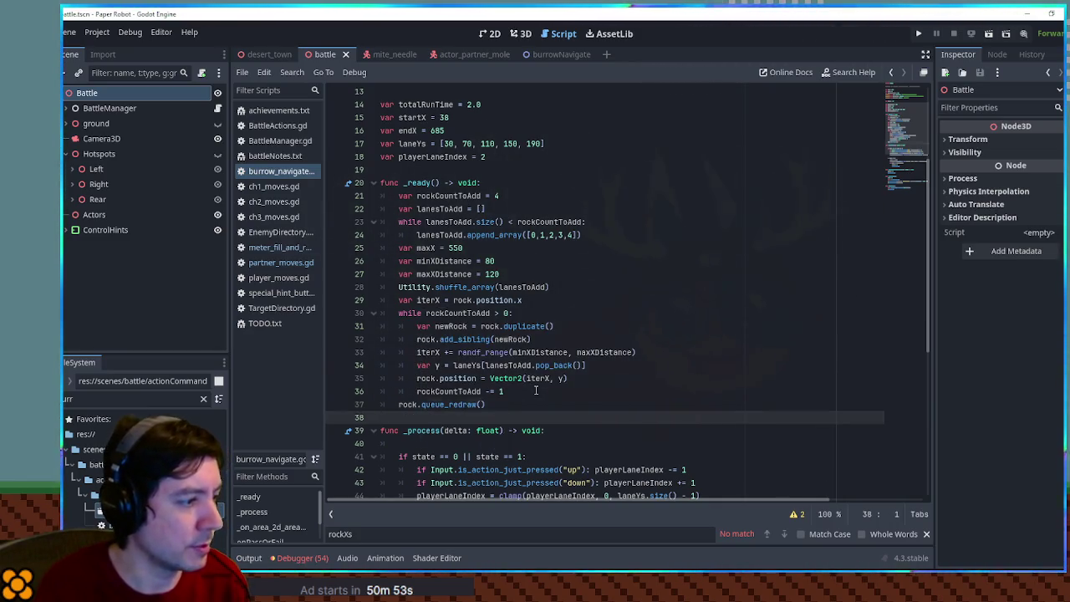
pyautogui.press('Left')
pyautogui.write('eu')
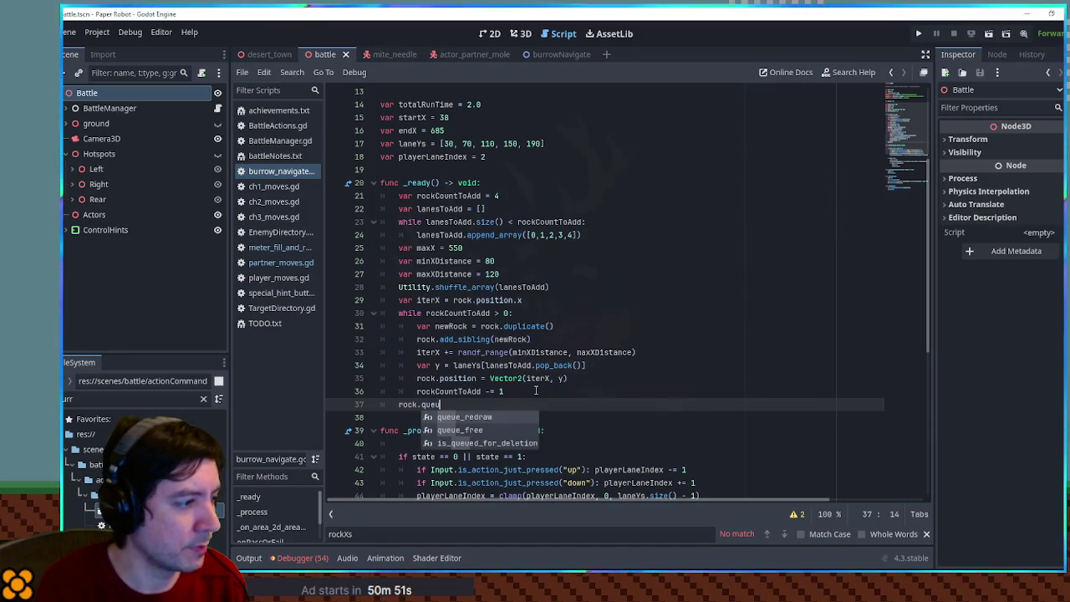
pyautogui.press('Down')
pyautogui.press('Return')
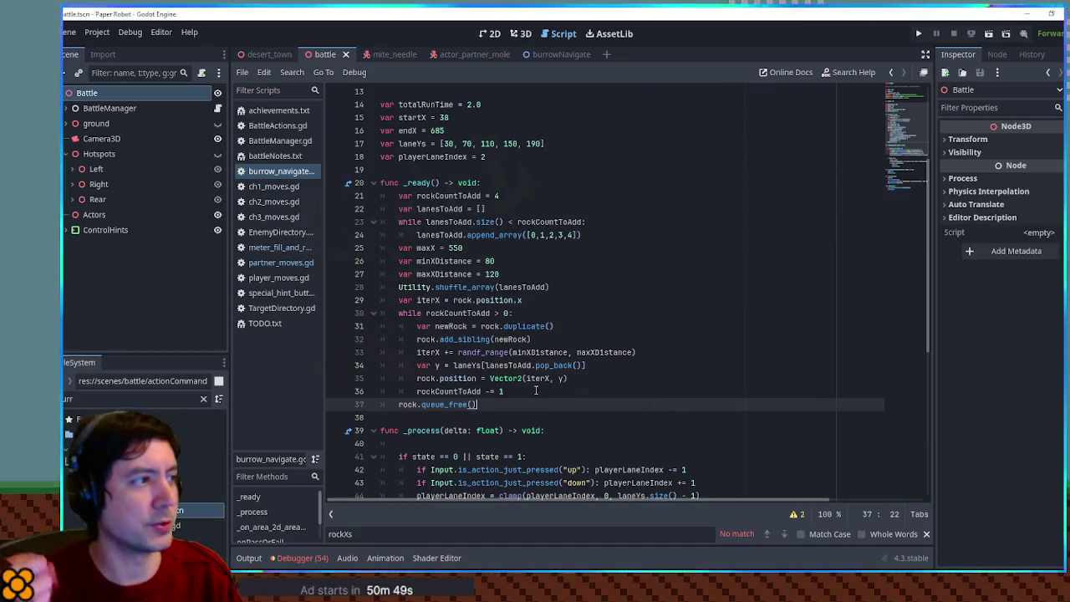
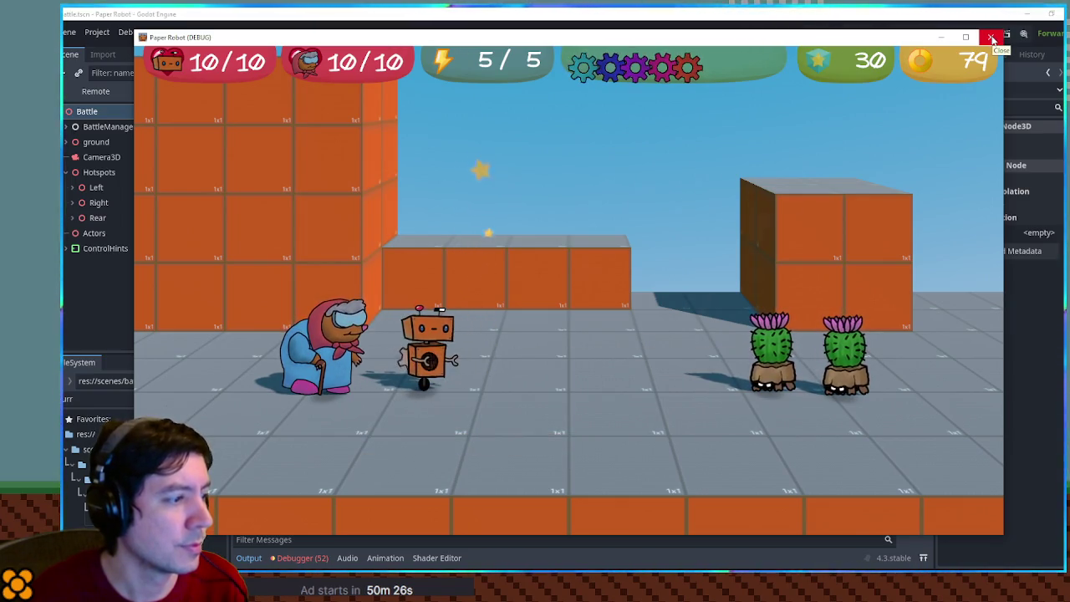
# Step: Have the robot defend, hit the Cactite with grandma's burrow attack, then close the game
pyautogui.press('Down')
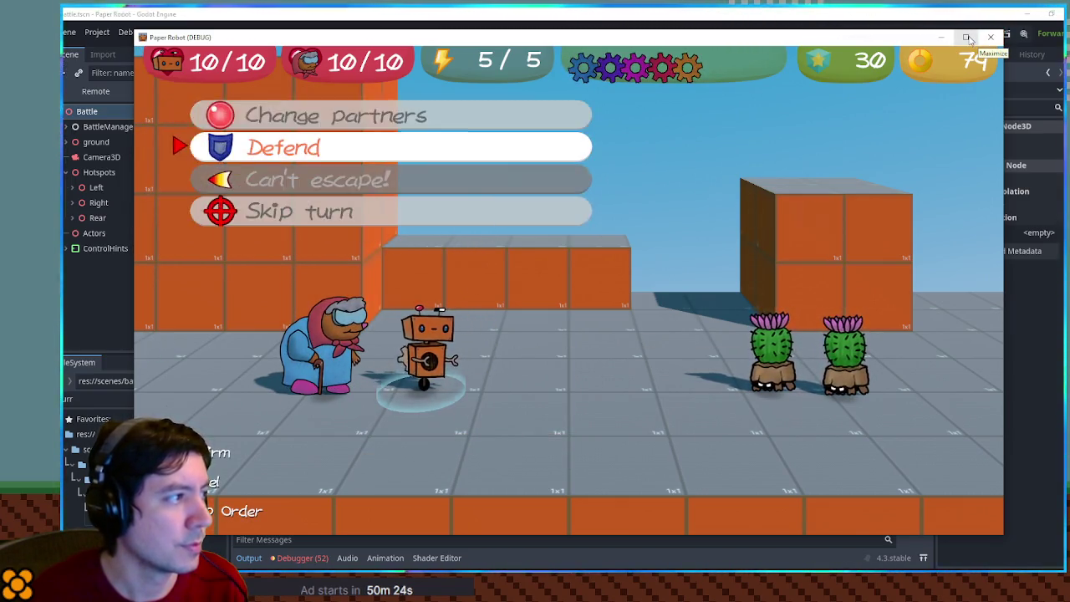
pyautogui.press('Return')
pyautogui.press('Return')
pyautogui.press('Return')
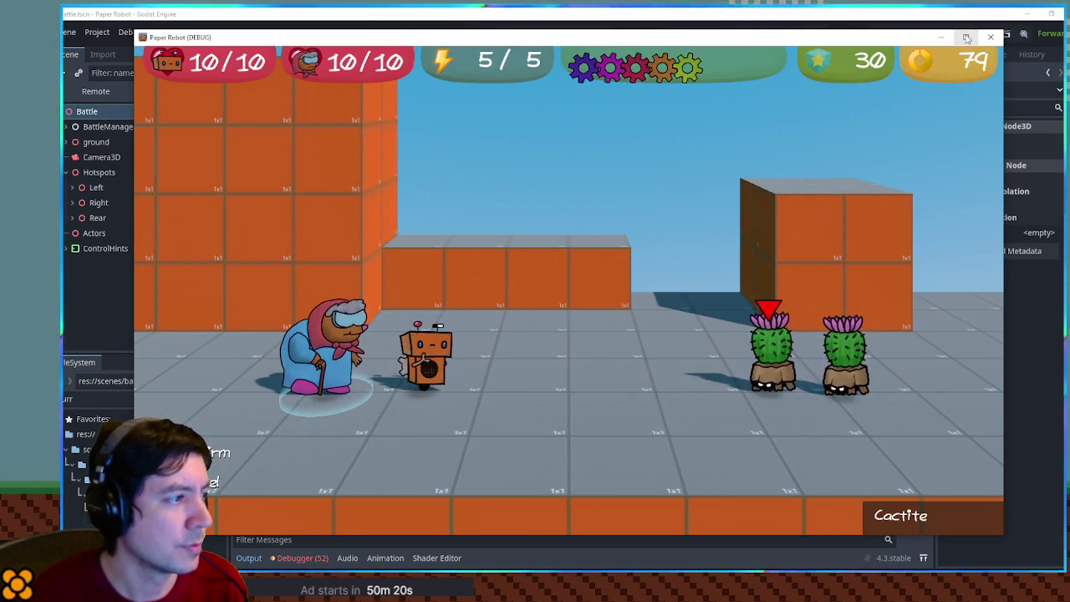
pyautogui.press('Return')
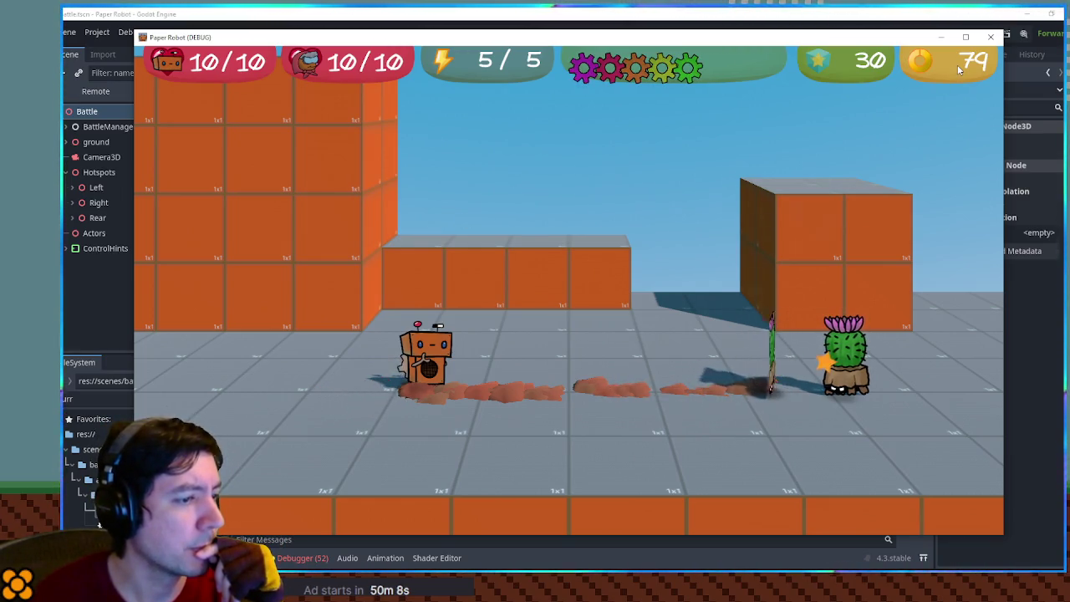
pyautogui.click(990, 37)
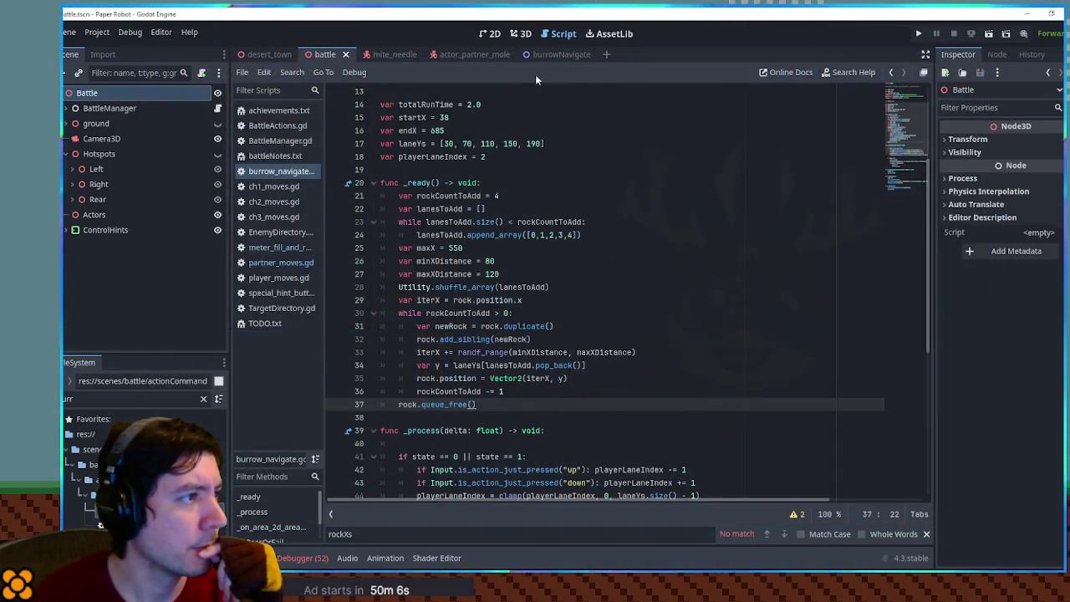
# Step: In the burrowNavigate scene, duplicate the Rock node as Rock2 and move it into the top lane
pyautogui.click(490, 34)
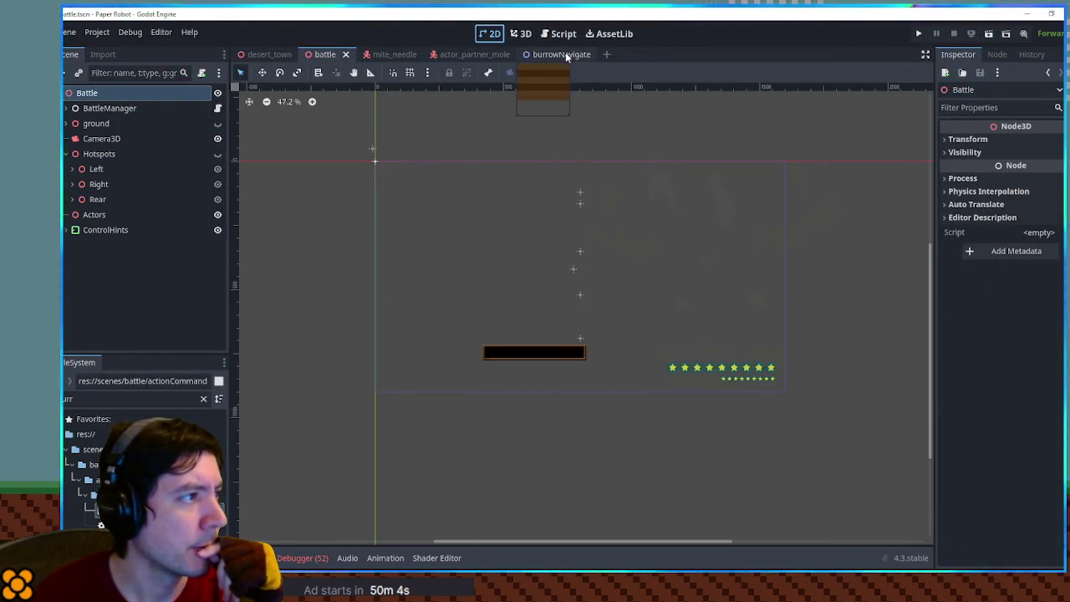
pyautogui.click(565, 55)
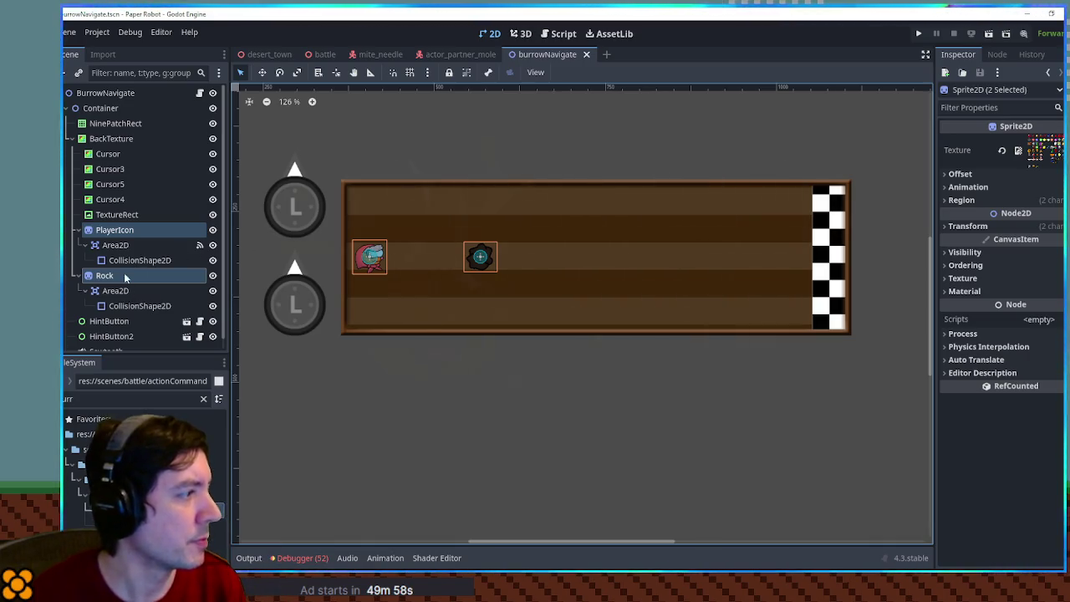
pyautogui.click(128, 275)
pyautogui.hotkey('ctrl', 'd')
pyautogui.press('w')
pyautogui.moveTo(481, 262)
pyautogui.mouseDown()
pyautogui.moveTo(485, 170)
pyautogui.moveTo(482, 193)
pyautogui.mouseUp()
# Step: Save the burrowNavigate scene and run the game from the battle scene
pyautogui.hotkey('ctrl', 's')
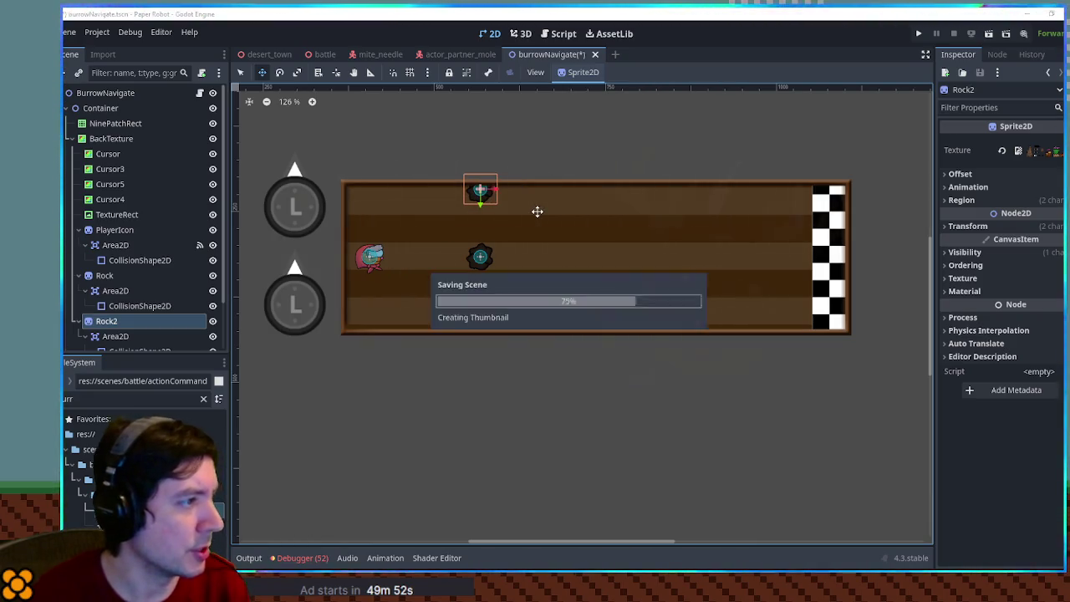
pyautogui.click(326, 54)
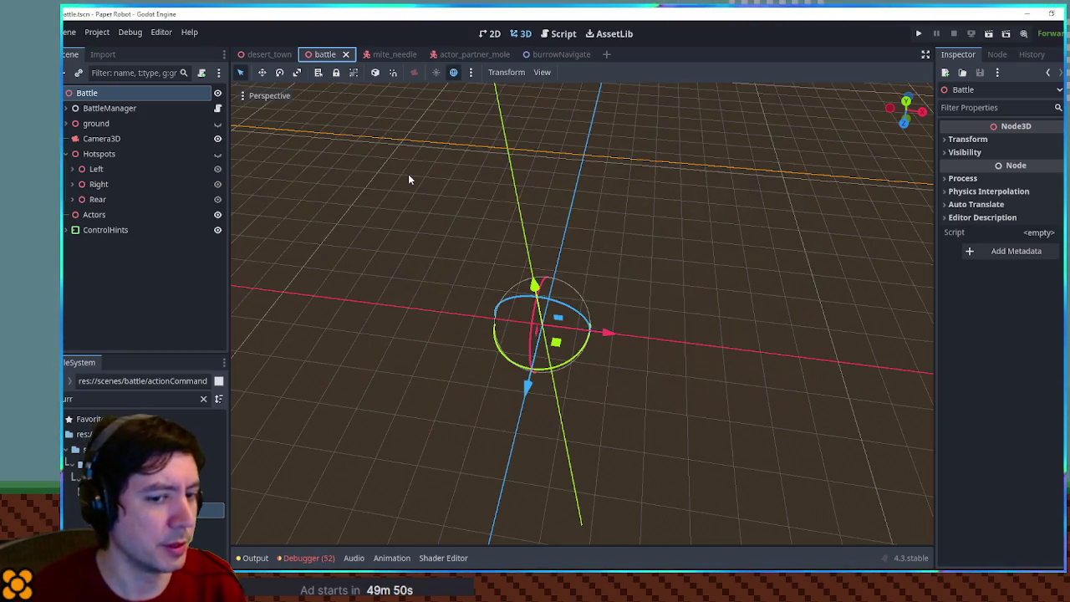
pyautogui.press('F6')
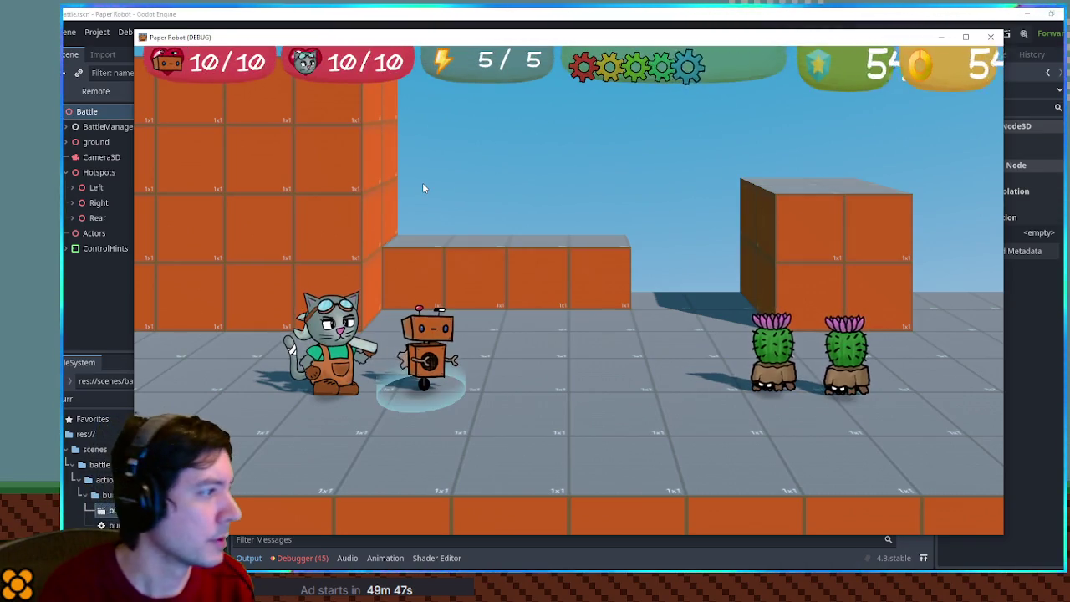
pyautogui.press('Up')
pyautogui.press('Up')
pyautogui.press('Return')
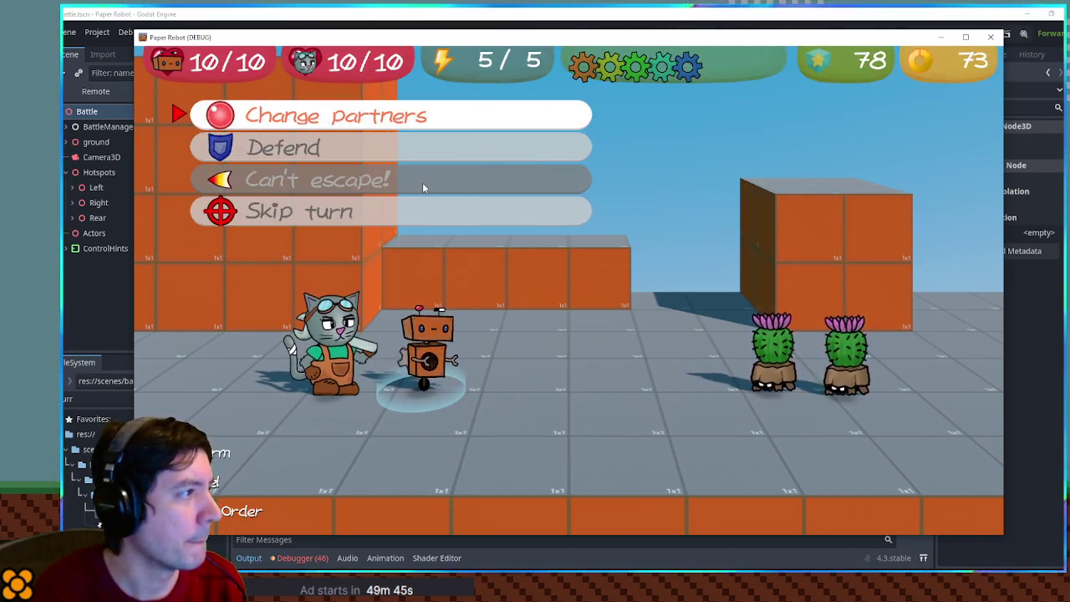
pyautogui.press('Return')
pyautogui.press('Return')
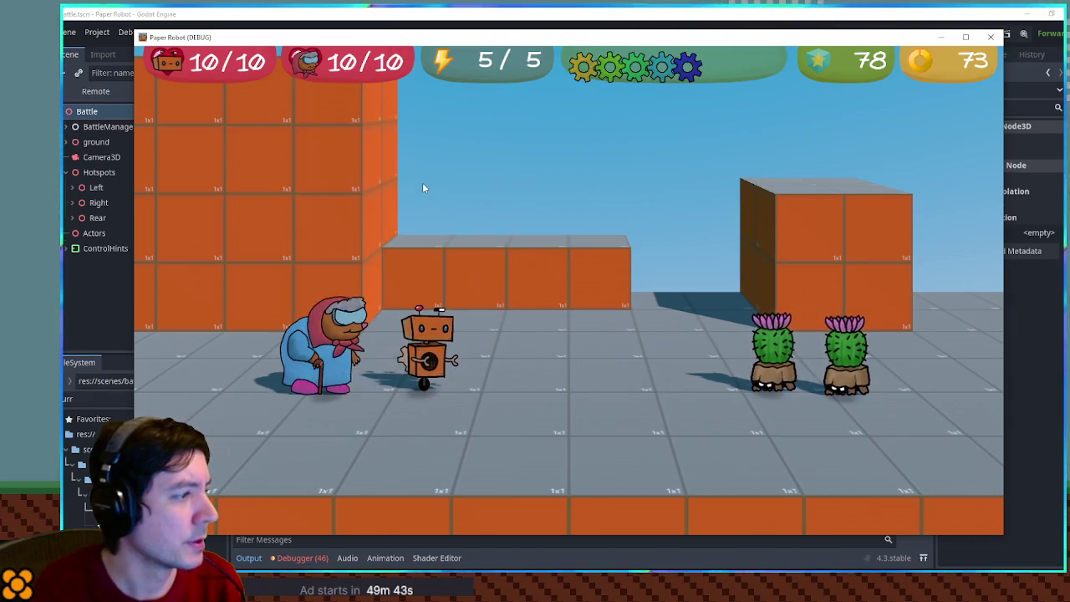
pyautogui.press('Return')
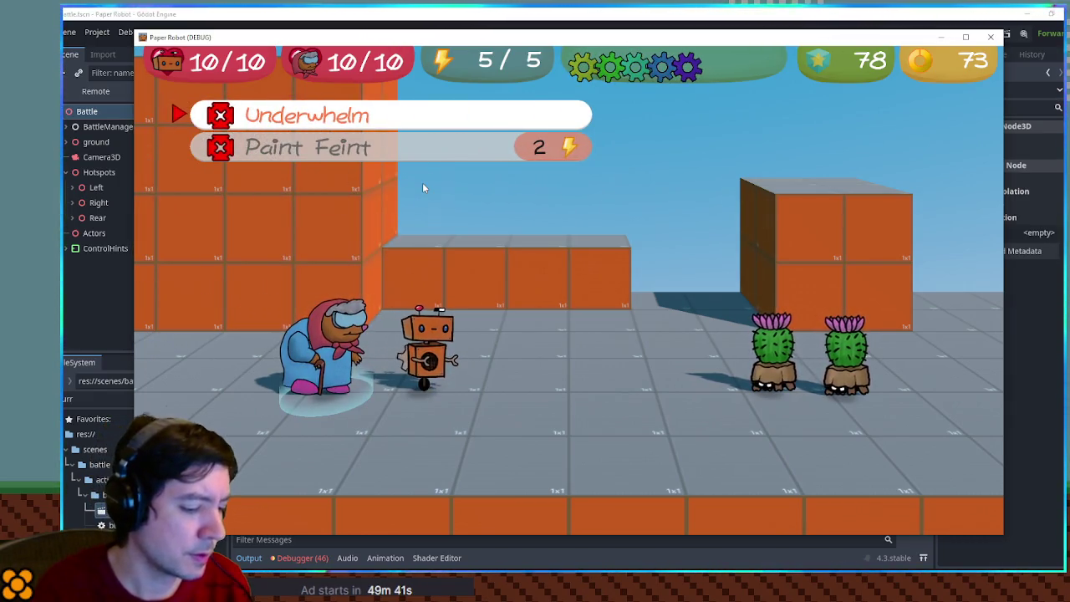
pyautogui.press('Return')
pyautogui.press('Return')
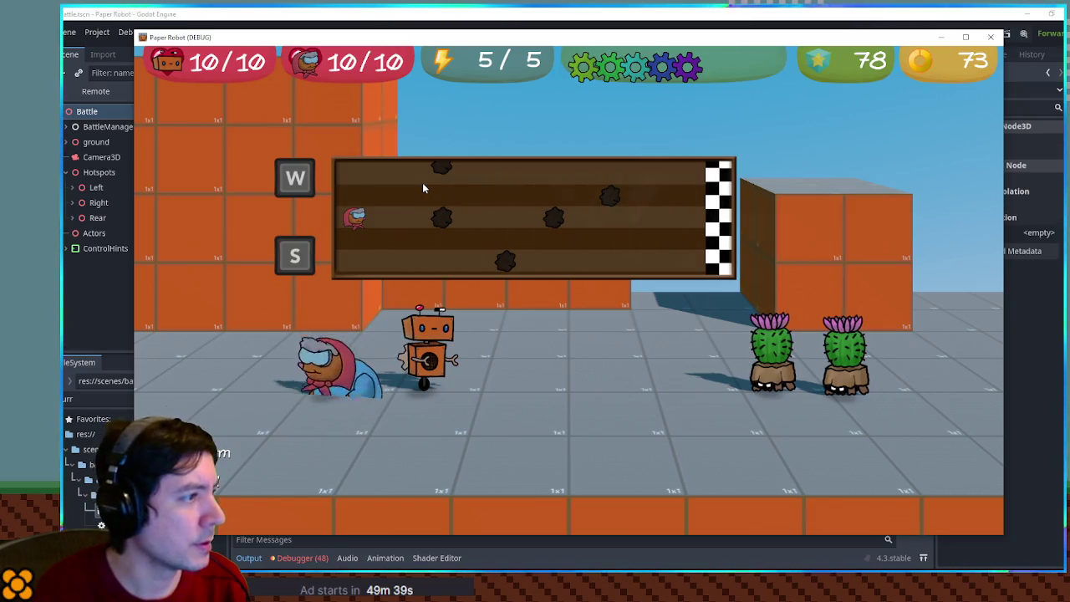
pyautogui.press('w')
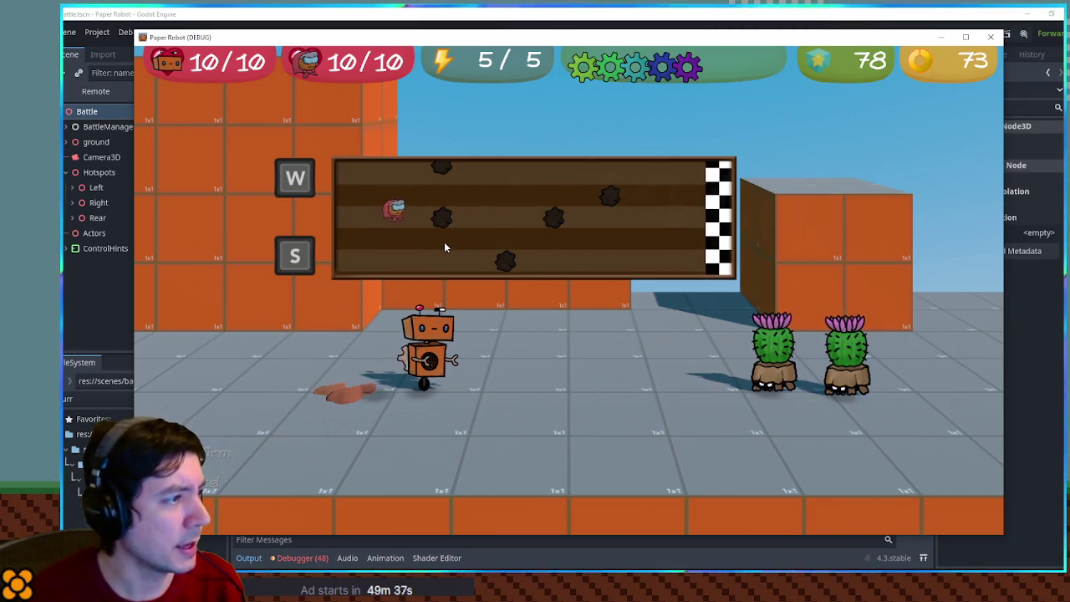
pyautogui.press('w')
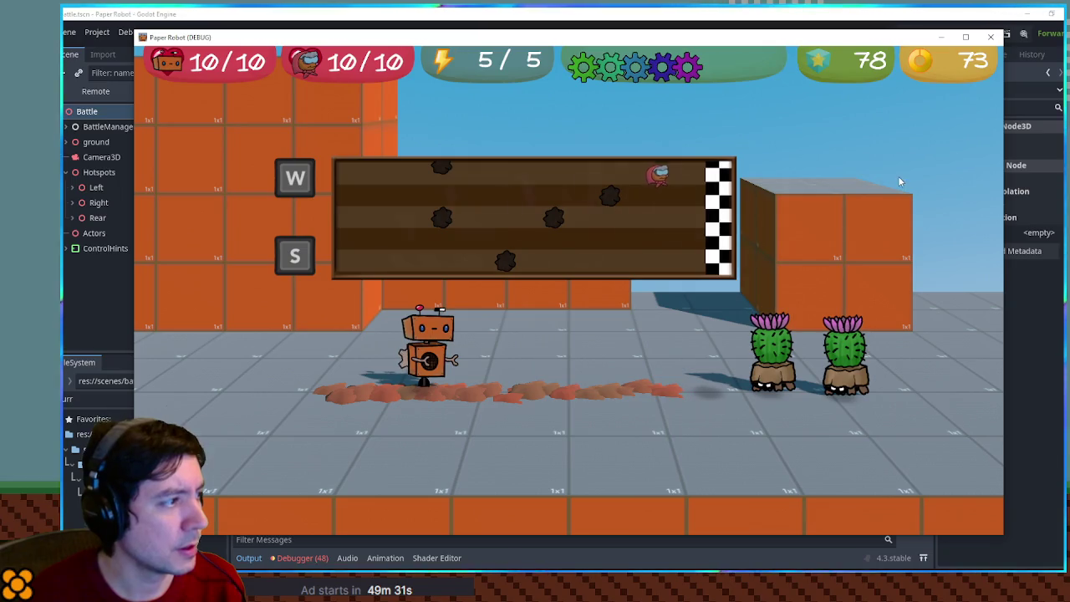
pyautogui.press('s')
pyautogui.click(991, 37)
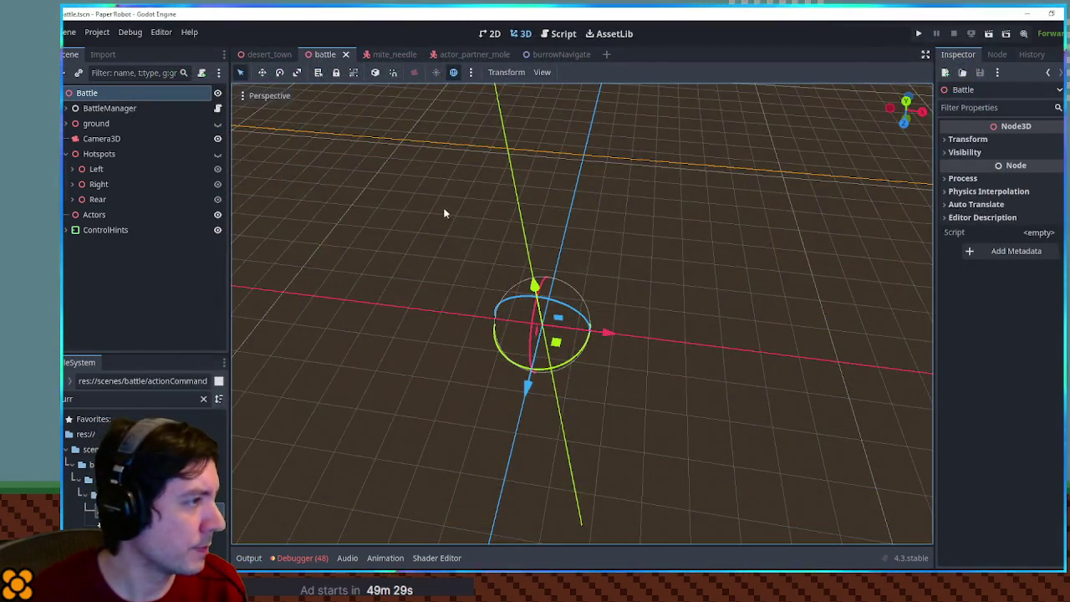
# Step: Review the burrow navigate script, highlighting the uses of rock, startX and iterX
pyautogui.click(574, 33)
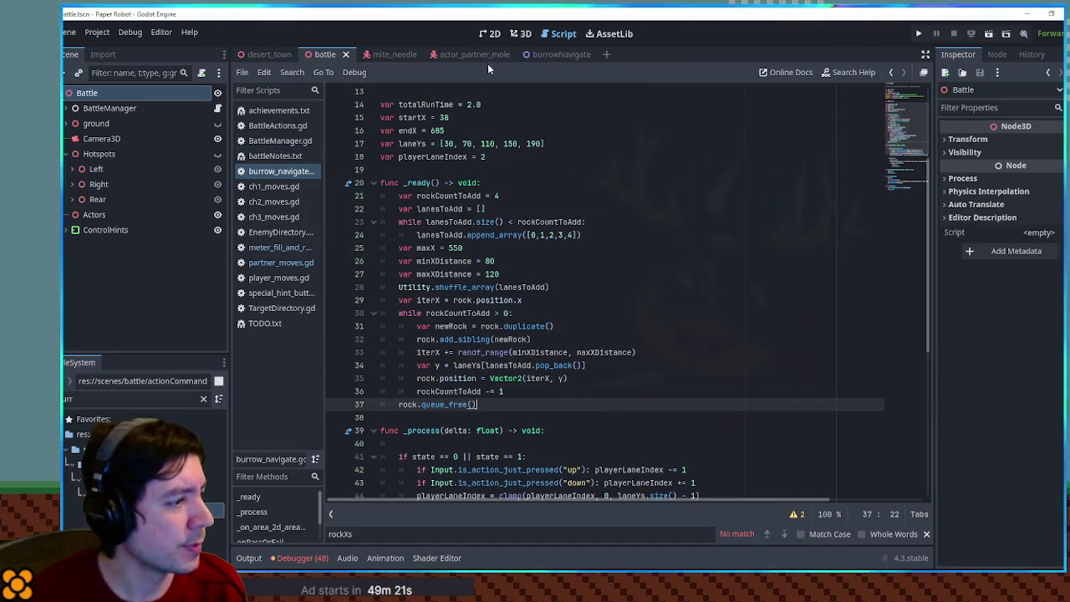
pyautogui.doubleClick(407, 404)
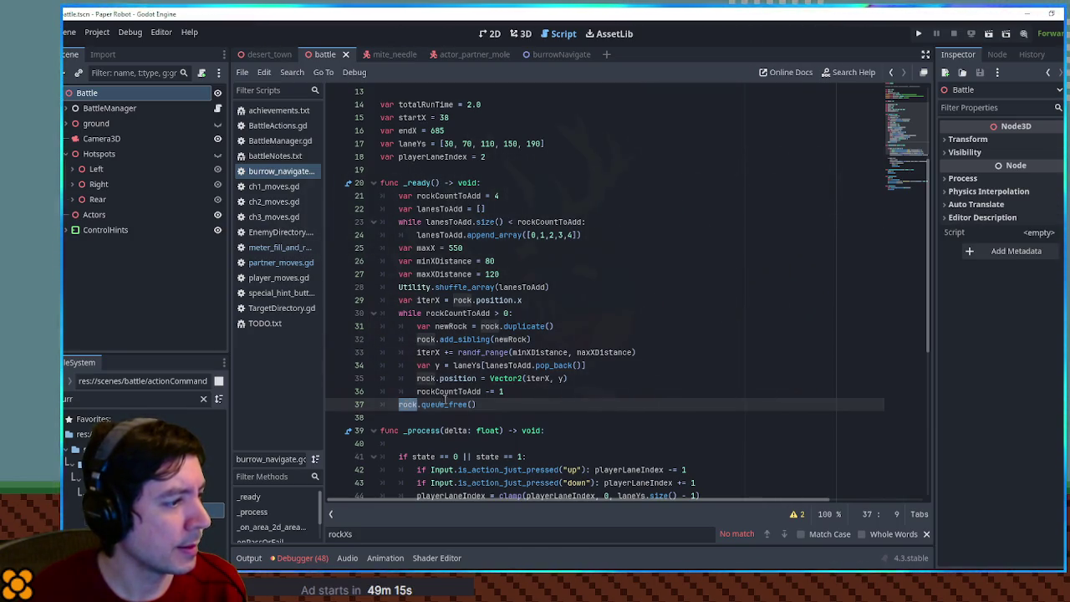
pyautogui.click(499, 404)
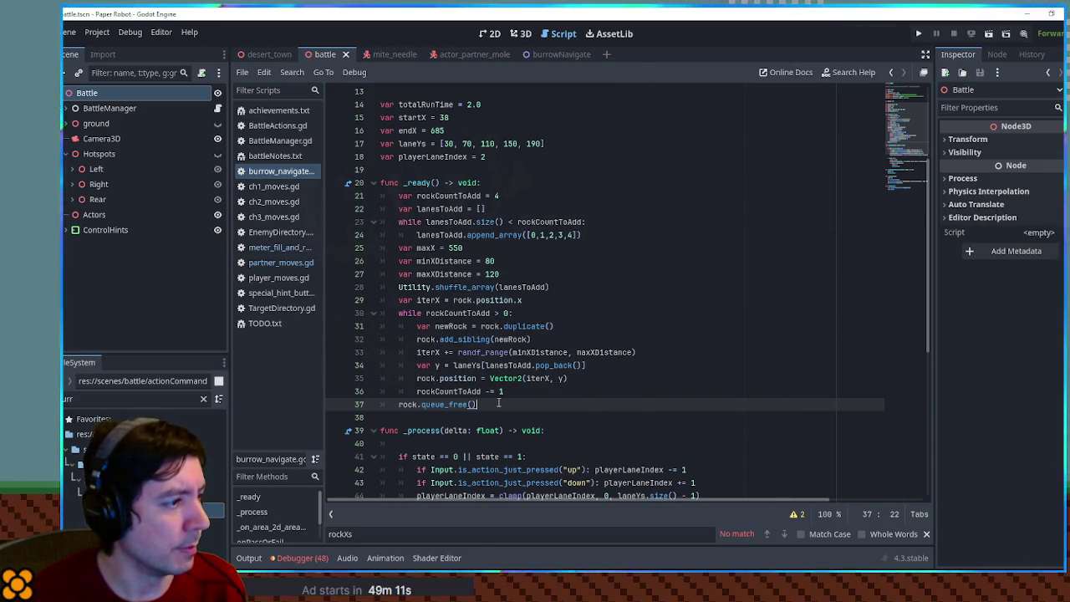
pyautogui.scroll(-1, 499, 404)
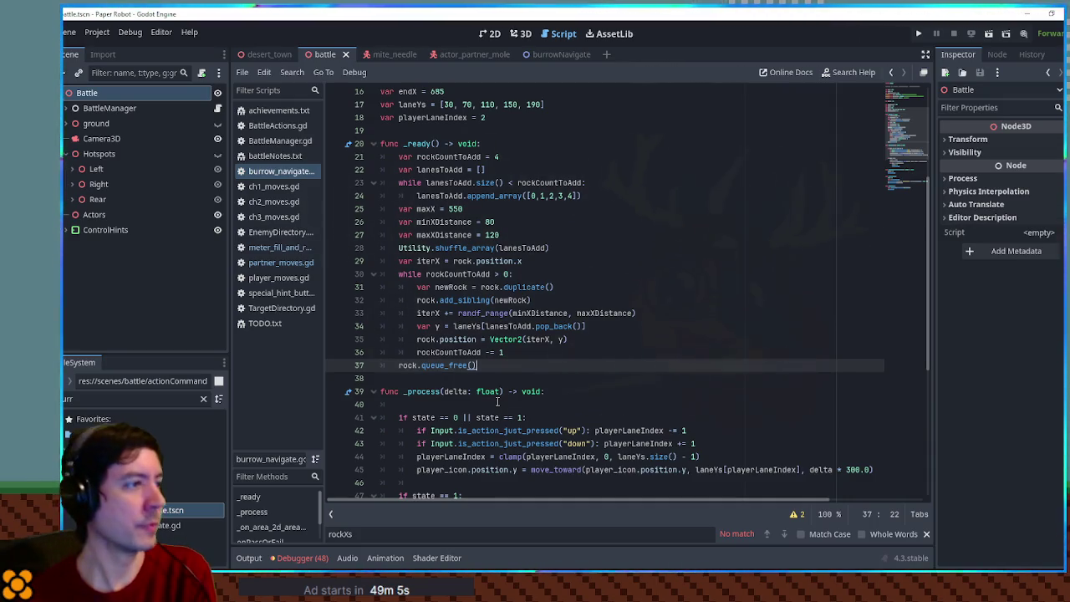
pyautogui.scroll(2, 458, 313)
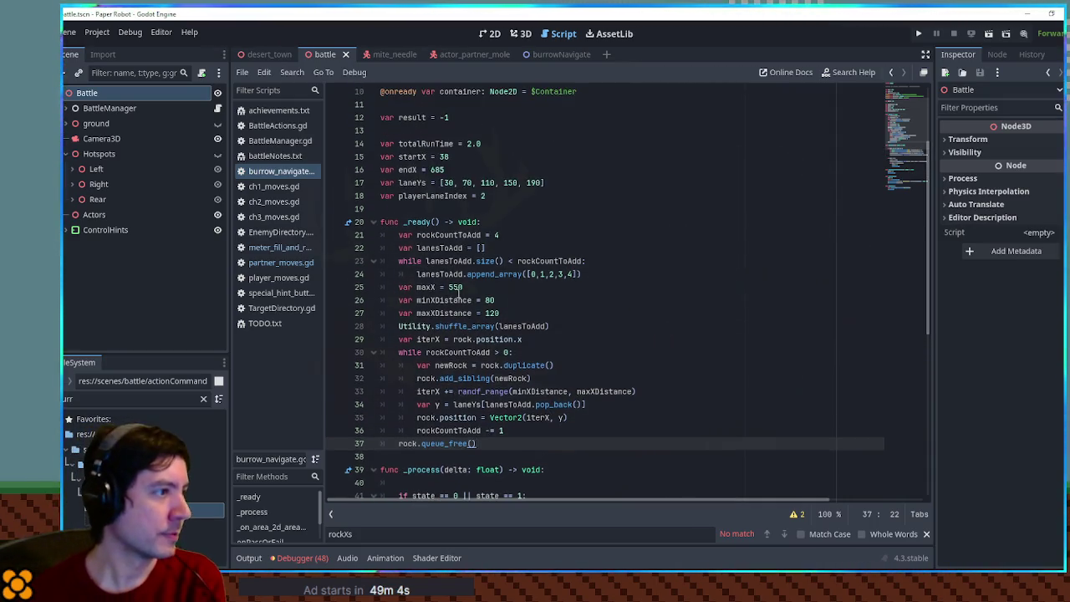
pyautogui.doubleClick(413, 157)
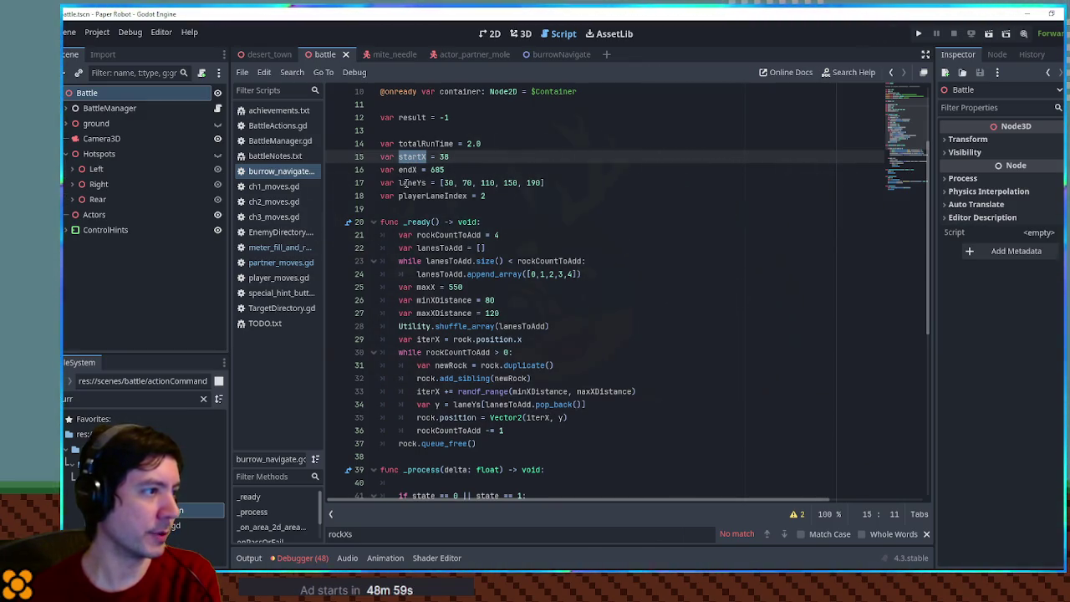
pyautogui.doubleClick(463, 339)
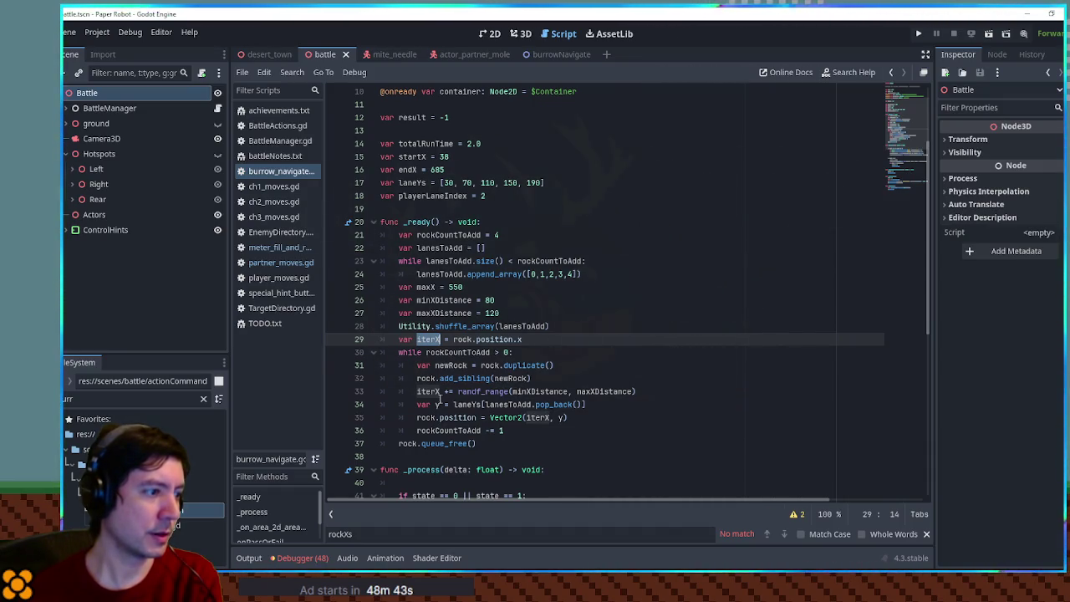
# Step: Comment out rock.queue_free() on line 37, save the script, and rerun the game
pyautogui.click(399, 444)
pyautogui.hotkey('ctrl', 'k')
pyautogui.hotkey('ctrl', 's')
pyautogui.hotkey('ctrl', 's')
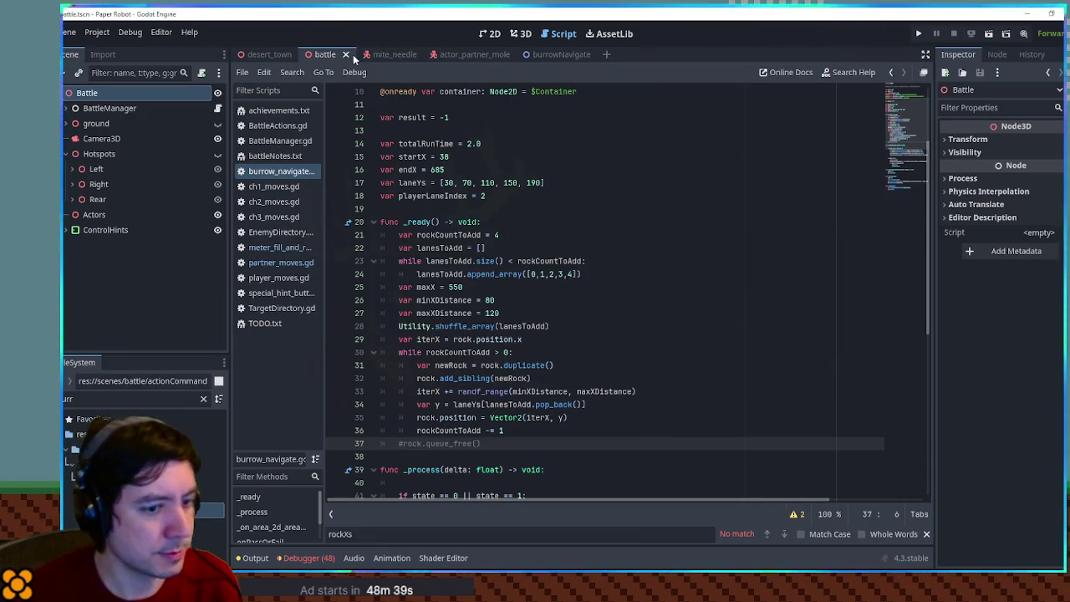
pyautogui.press('F6')
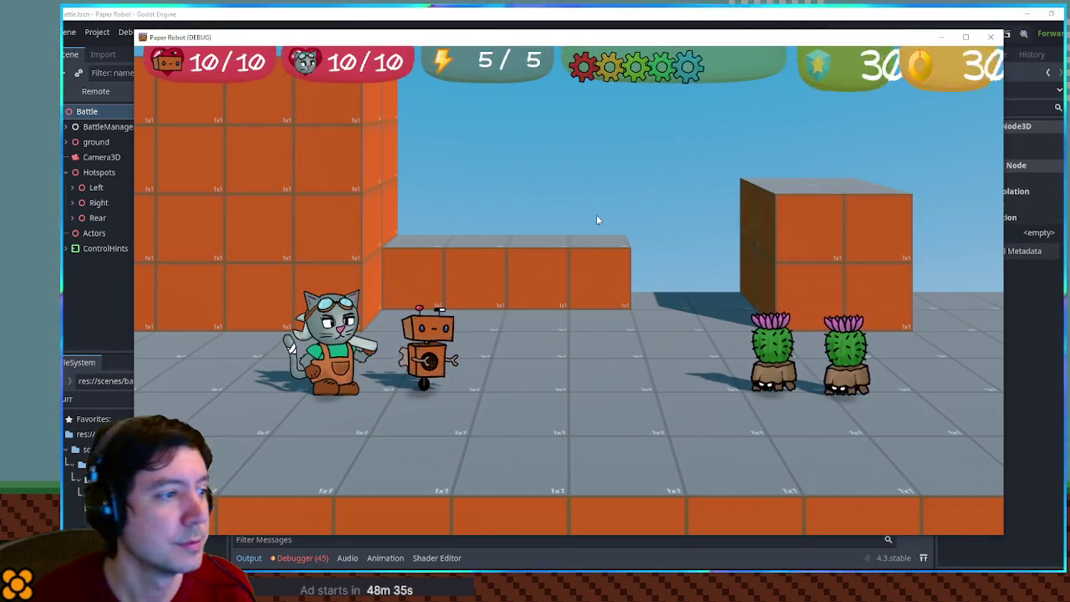
pyautogui.press('Return')
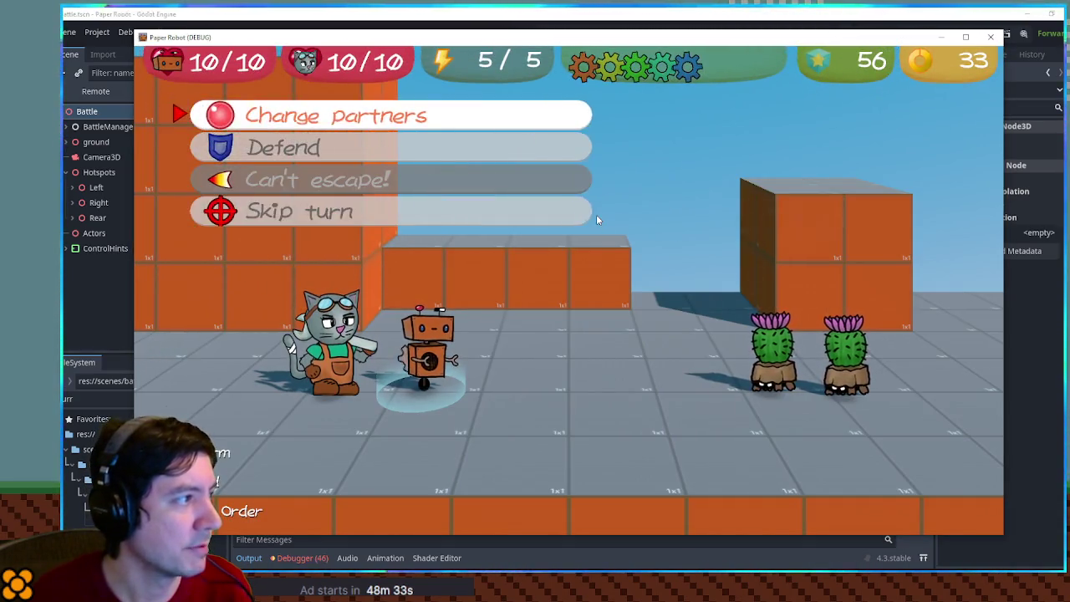
pyautogui.press('Up')
pyautogui.press('Down')
pyautogui.press('Down')
pyautogui.press('Return')
pyautogui.press('Down')
pyautogui.press('Return')
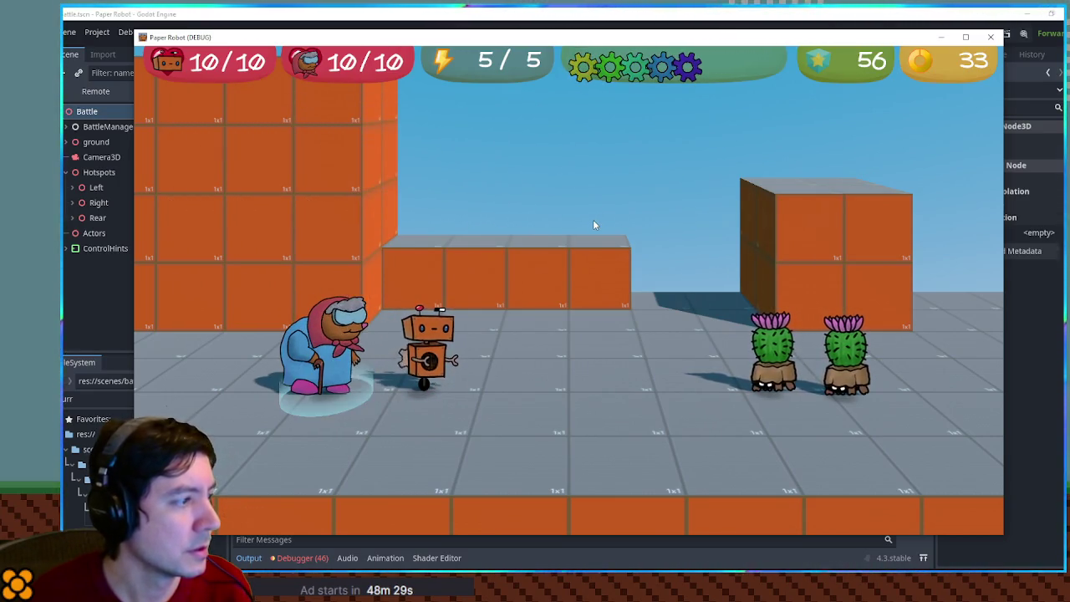
pyautogui.press('Return')
pyautogui.press('Return')
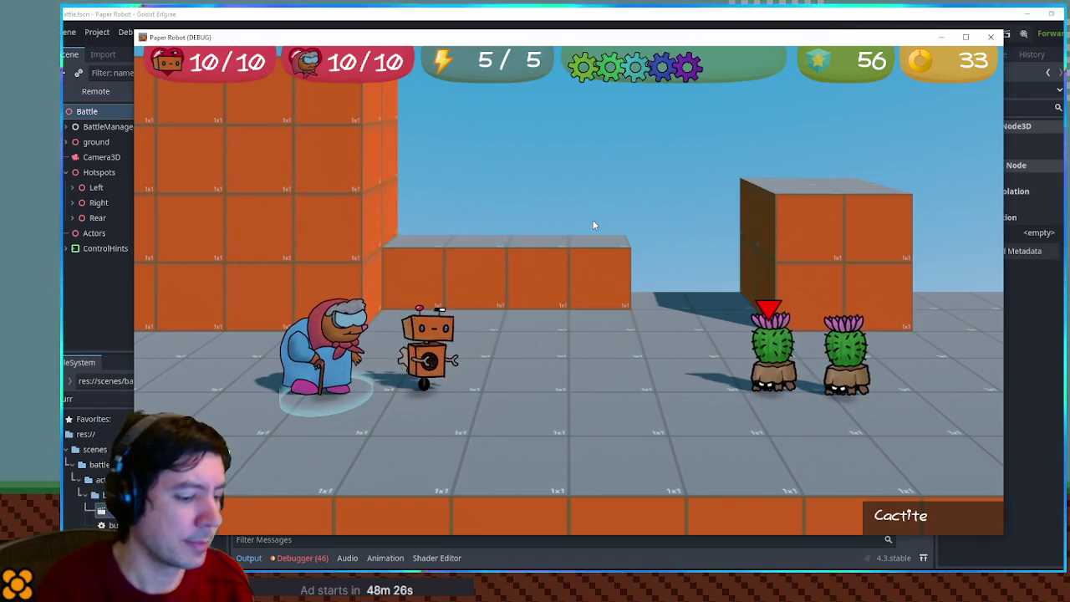
pyautogui.press('Return')
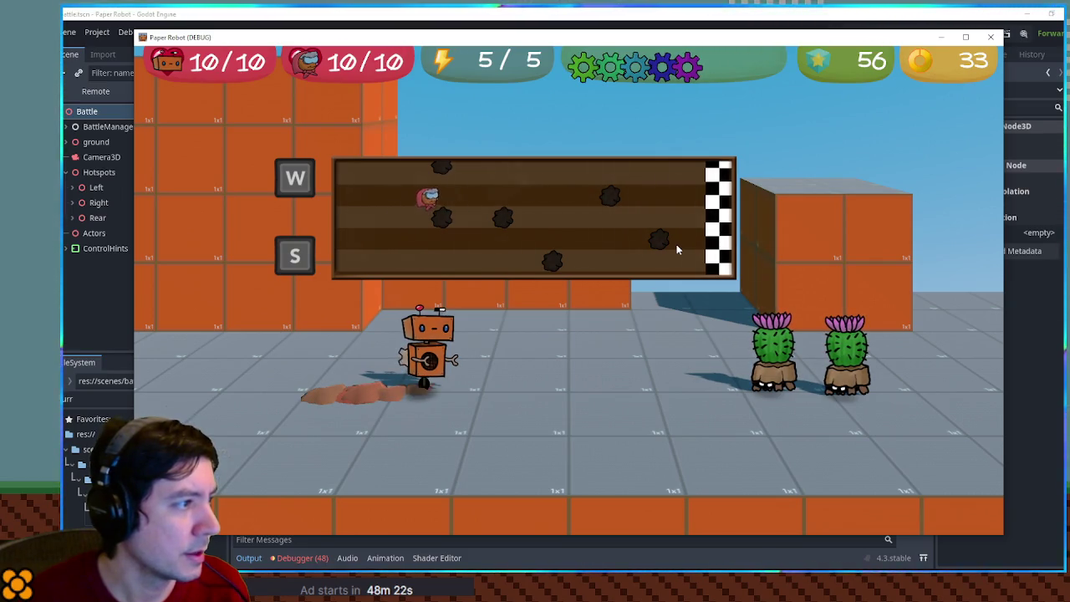
pyautogui.press('w')
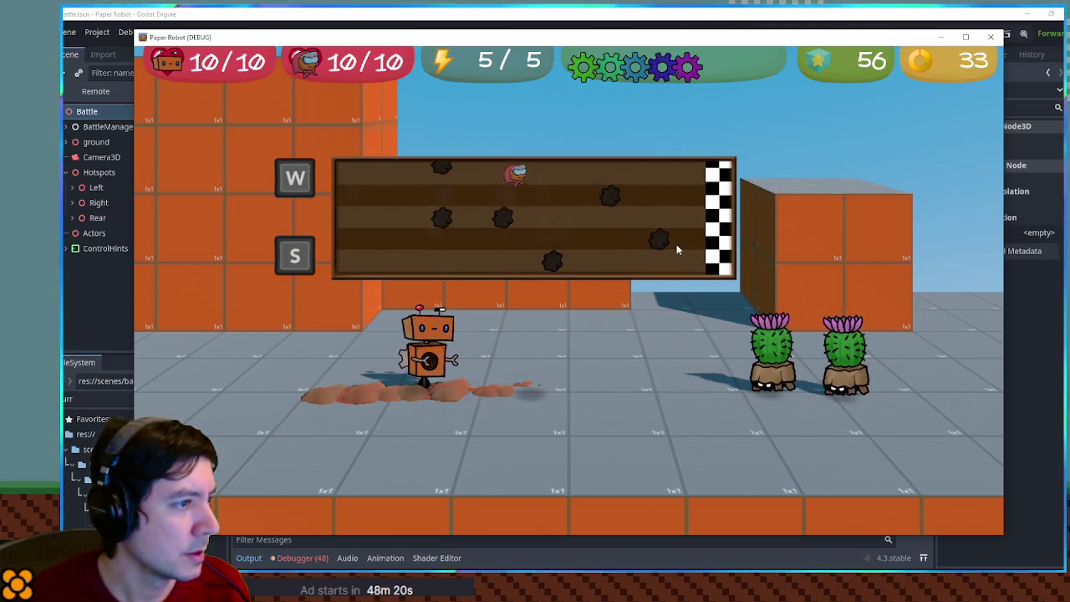
pyautogui.click(986, 38)
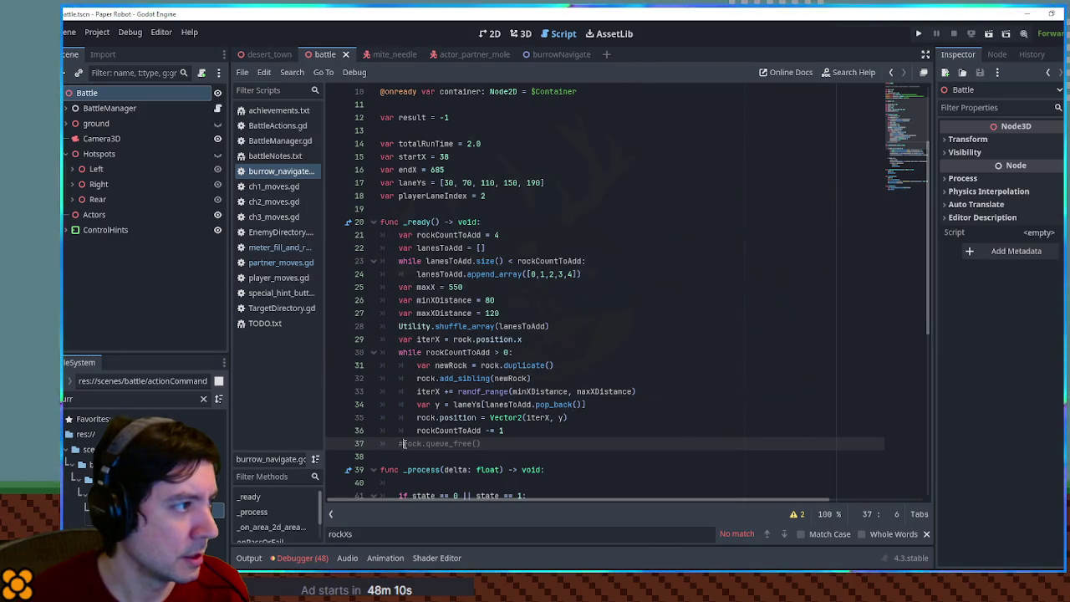
# Step: Look over the burrowNavigate script around line 35 and launch the project with F5
pyautogui.scroll(3, 419, 436)
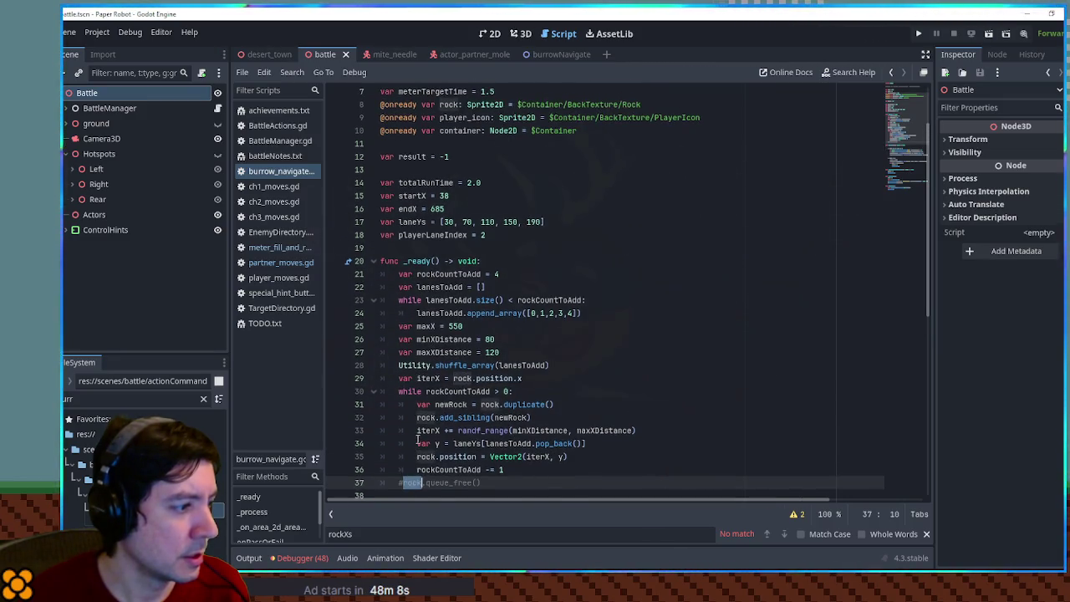
pyautogui.scroll(-5, 419, 437)
pyautogui.scroll(3, 417, 438)
pyautogui.scroll(-3, 417, 437)
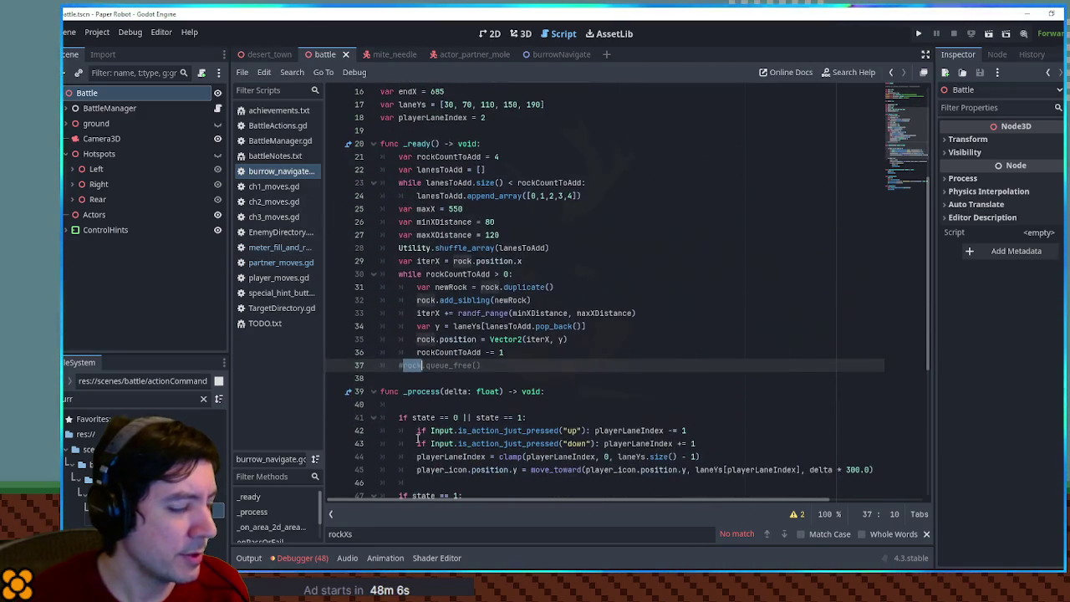
pyautogui.click(580, 340)
pyautogui.press('F5')
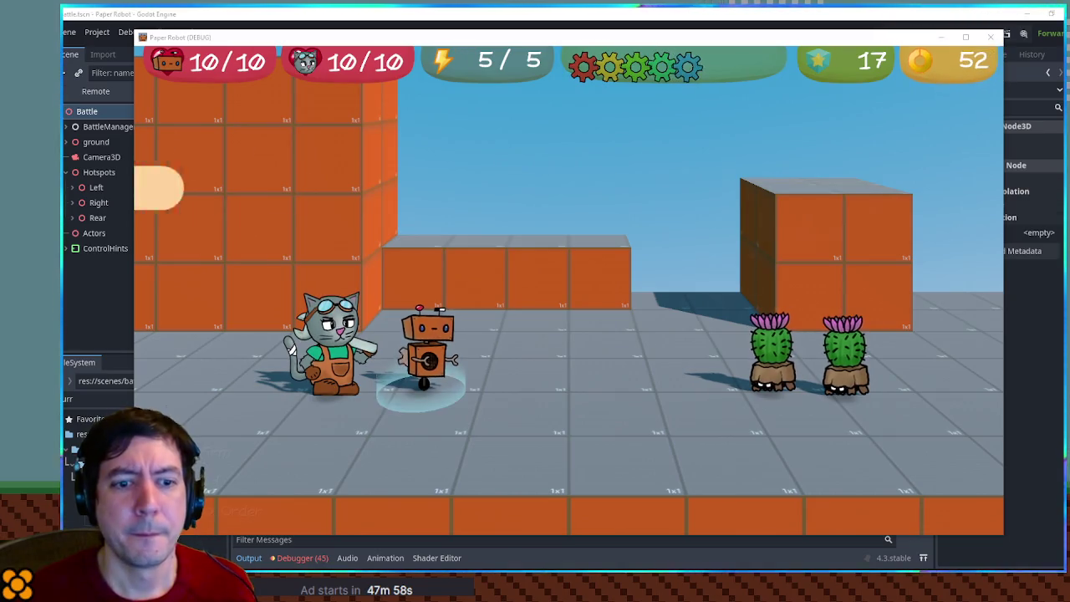
# Step: Swap partners via Tactics, play the new partner's burrow attack, and paste a minigame screenshot into Paint
pyautogui.press('Up')
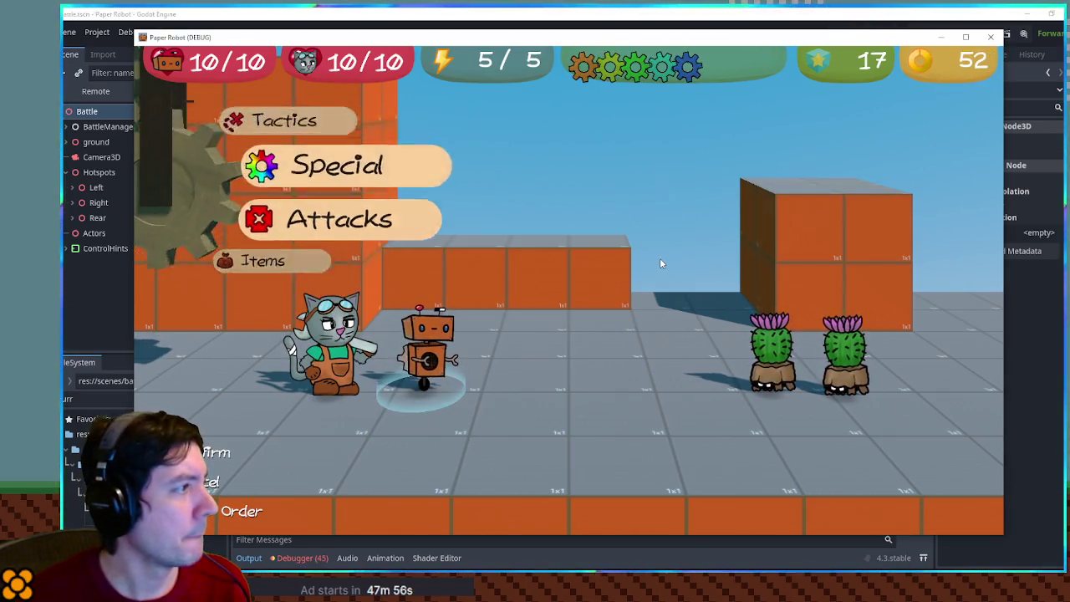
pyautogui.press('Return')
pyautogui.press('Return')
pyautogui.press('Return')
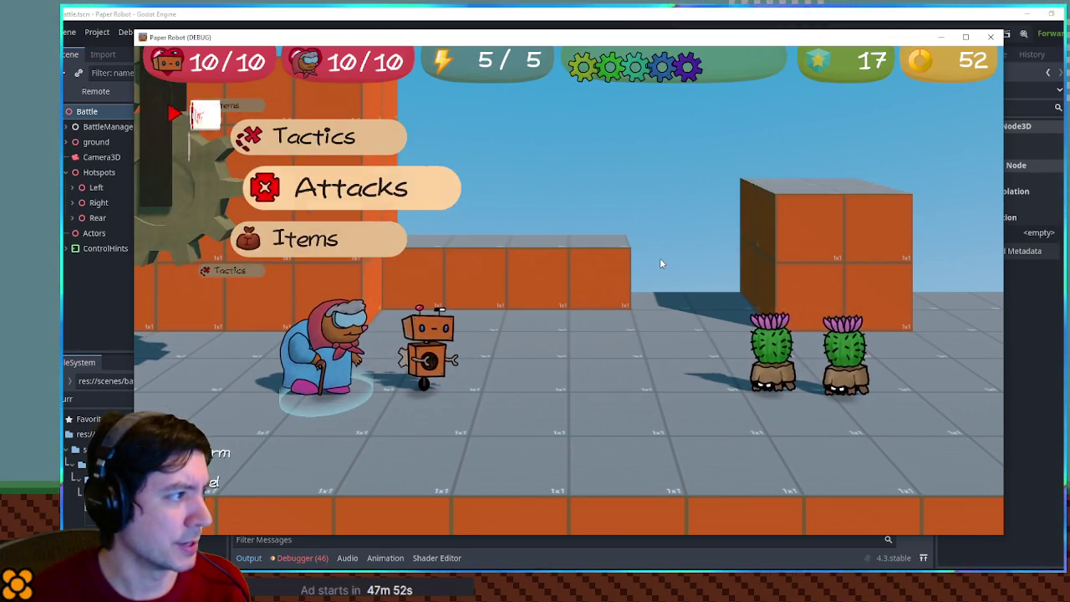
pyautogui.press('Return')
pyautogui.press('Return')
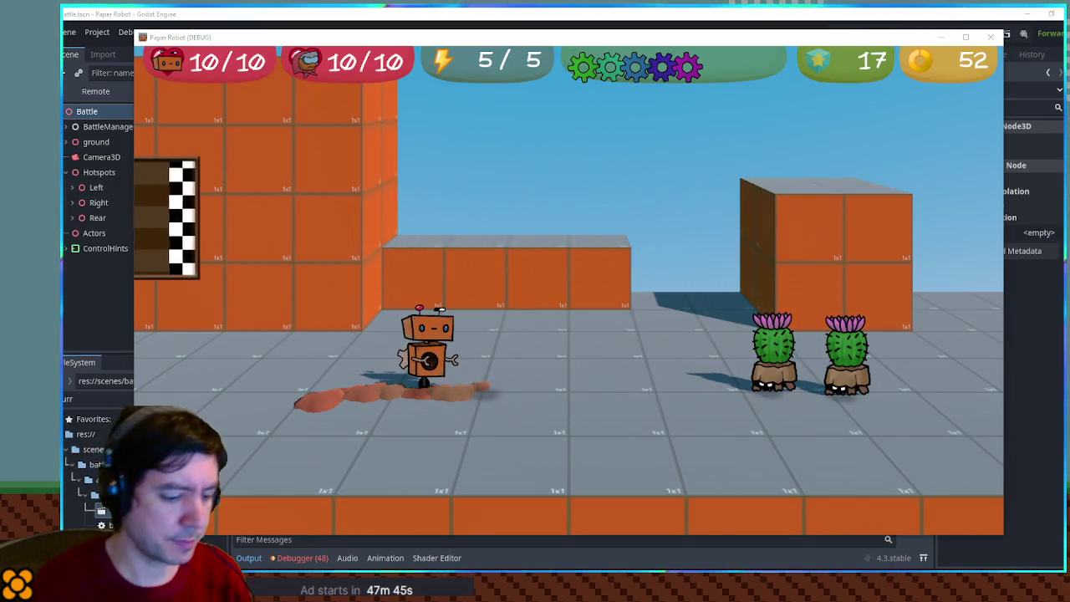
pyautogui.hotkey('alt', 'Tab')
pyautogui.hotkey('ctrl', 'v')
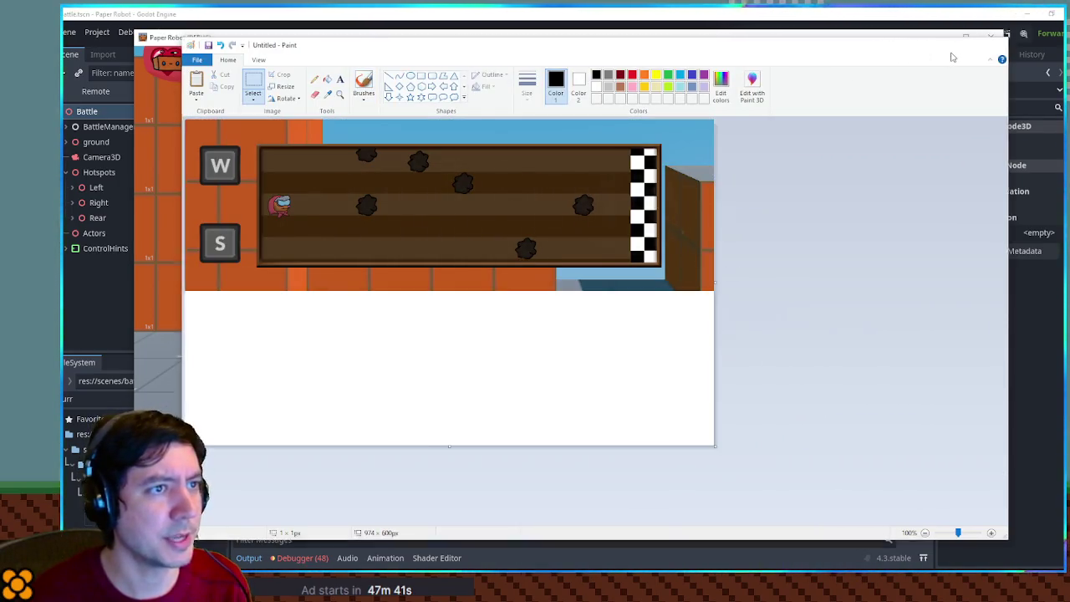
pyautogui.click(994, 44)
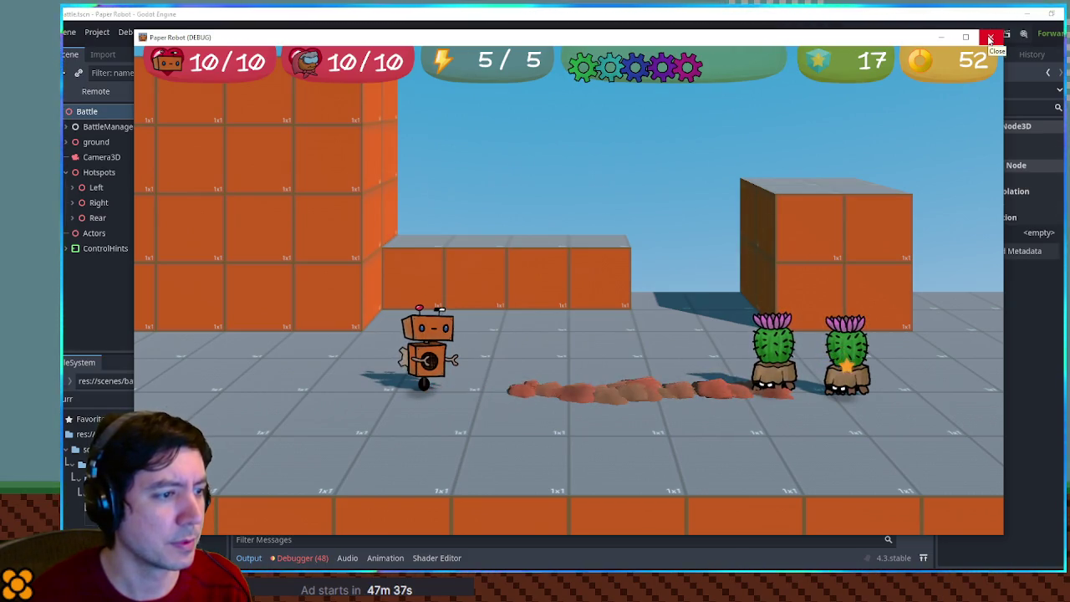
# Step: Stop the game, restore rock.queue_free() on line 37, and relaunch the project
pyautogui.click(991, 39)
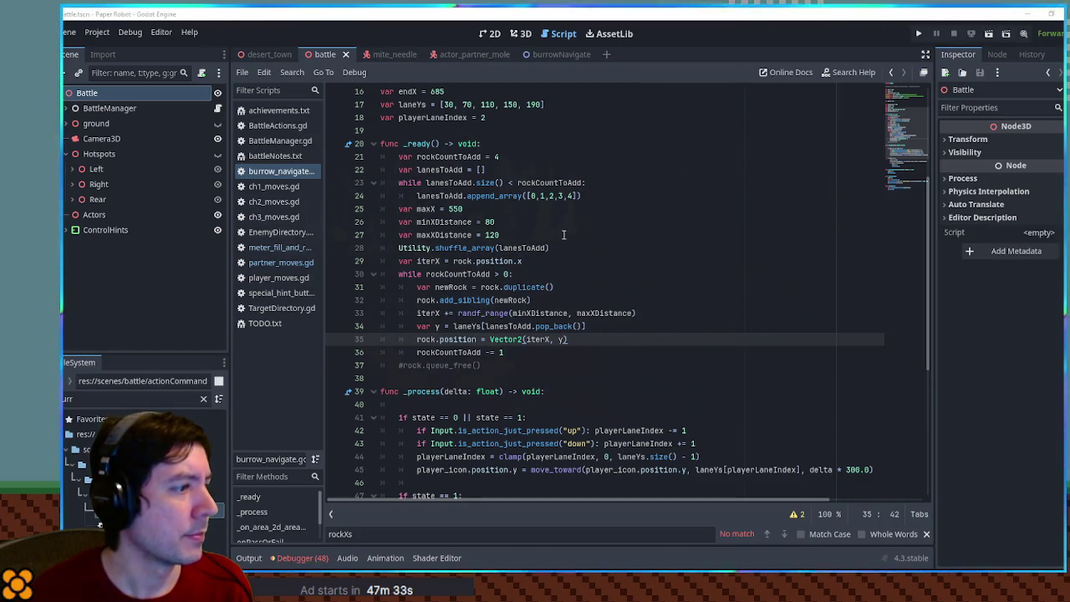
pyautogui.click(408, 366)
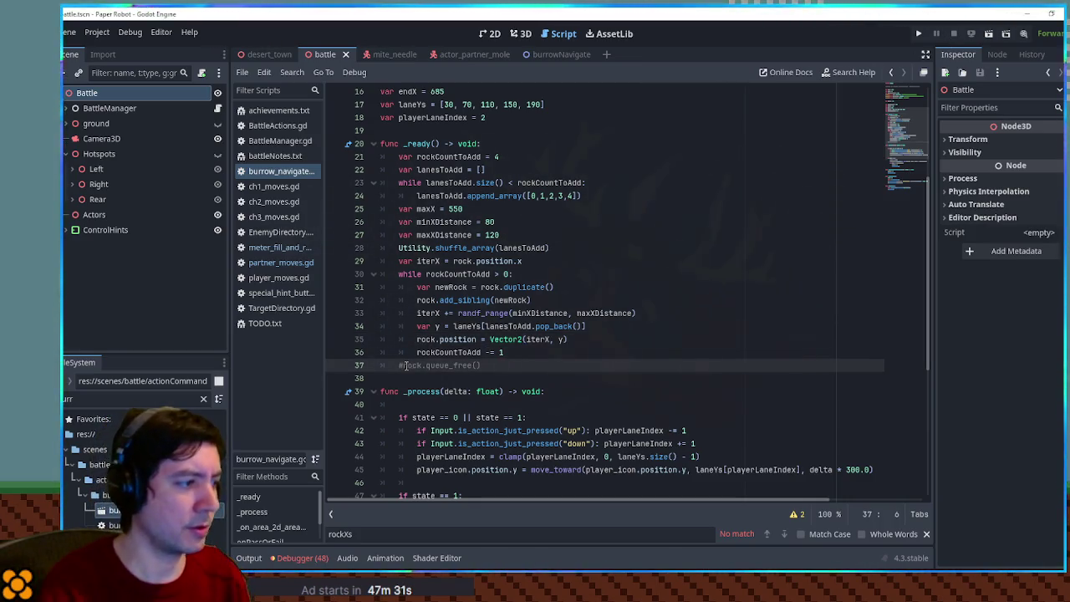
pyautogui.press('F5')
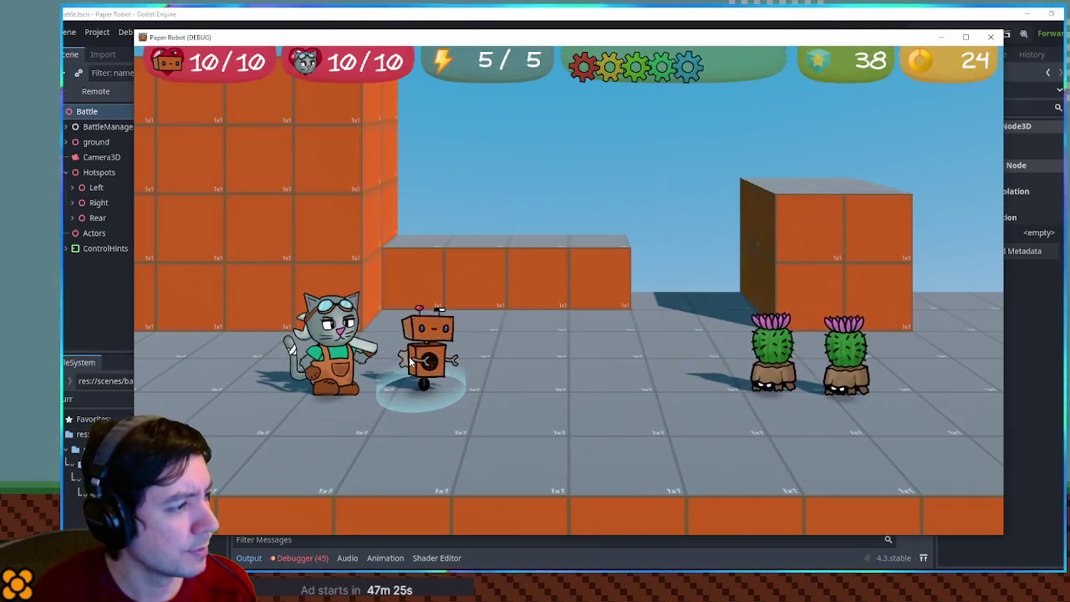
# Step: Switch partners to Molemaw and use Underwhelm on the Cactite to start the minigame
pyautogui.press('Up')
pyautogui.press('Up')
pyautogui.press('Return')
pyautogui.press('Return')
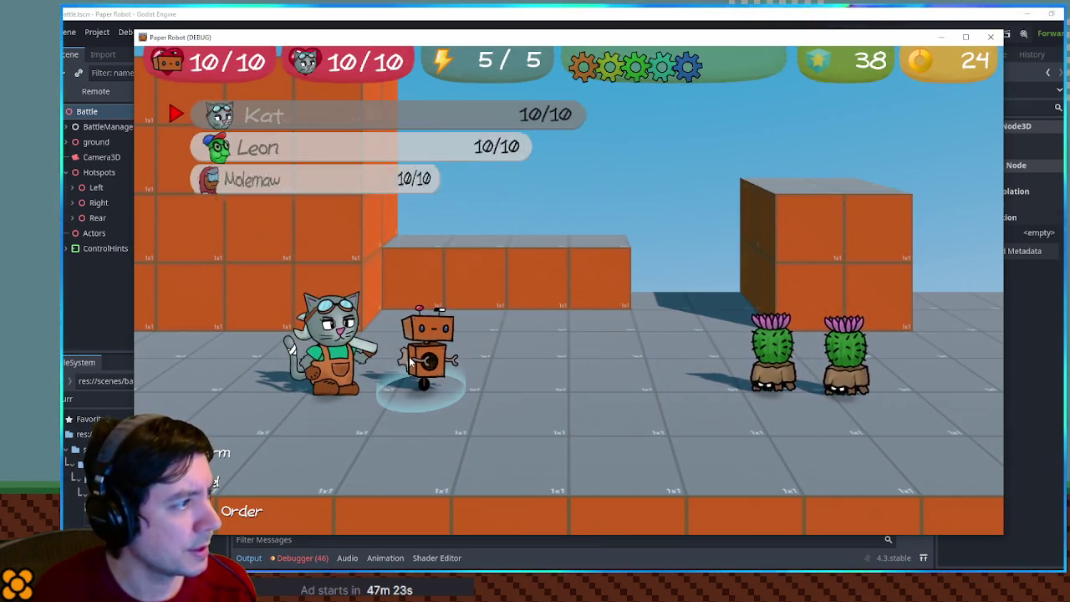
pyautogui.press('Down')
pyautogui.press('Down')
pyautogui.press('Return')
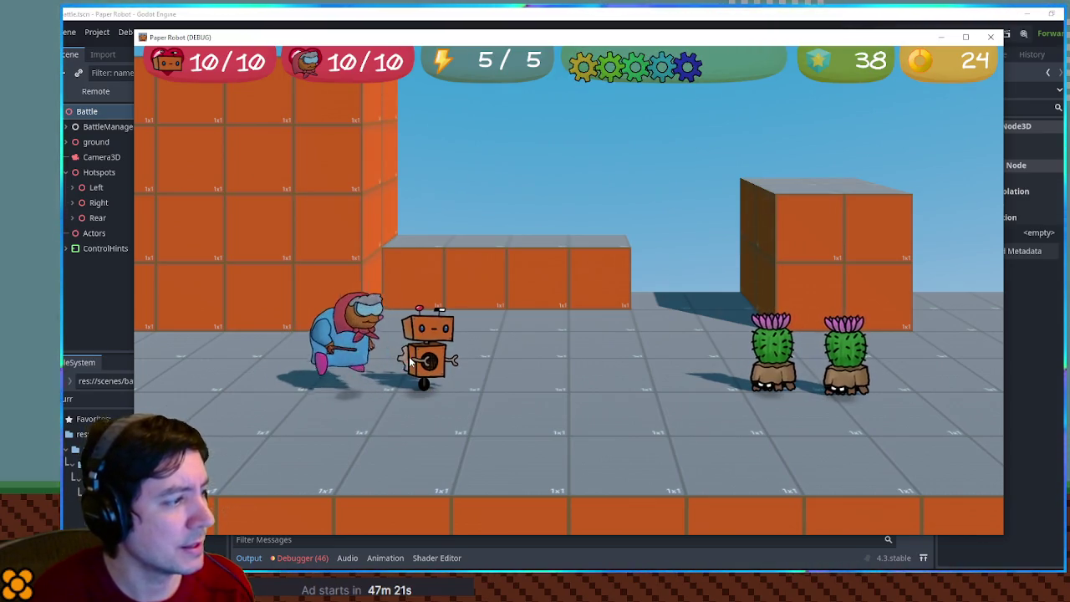
pyautogui.press('Return')
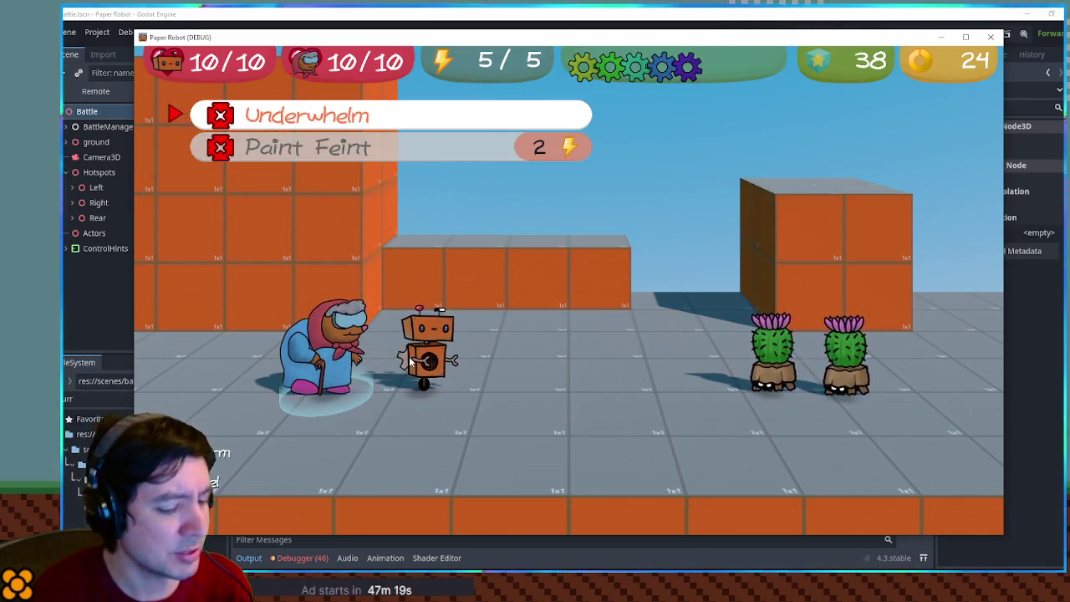
pyautogui.press('Return')
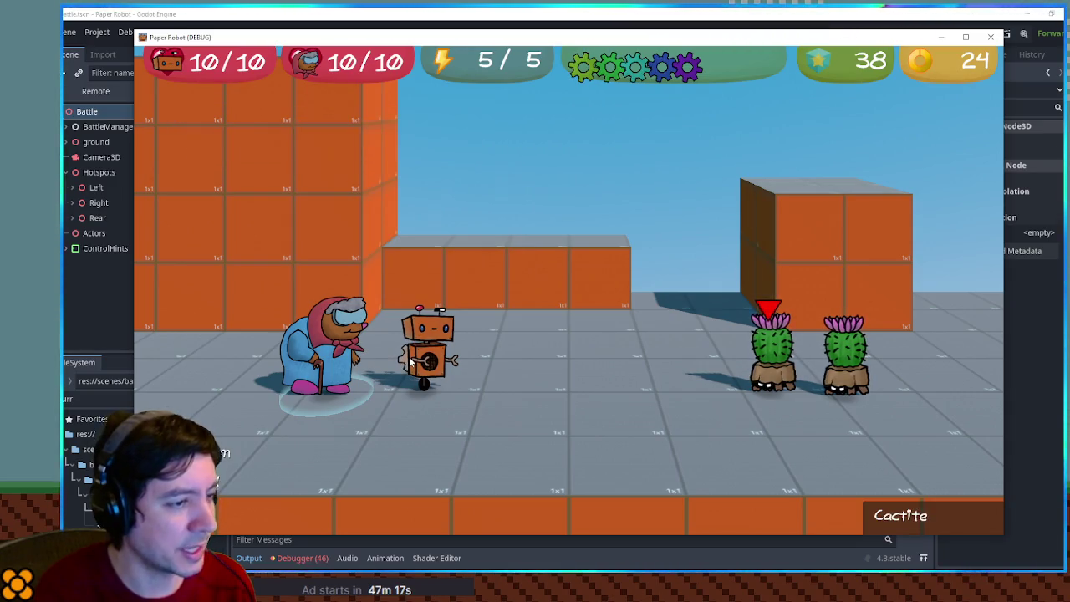
pyautogui.press('Return')
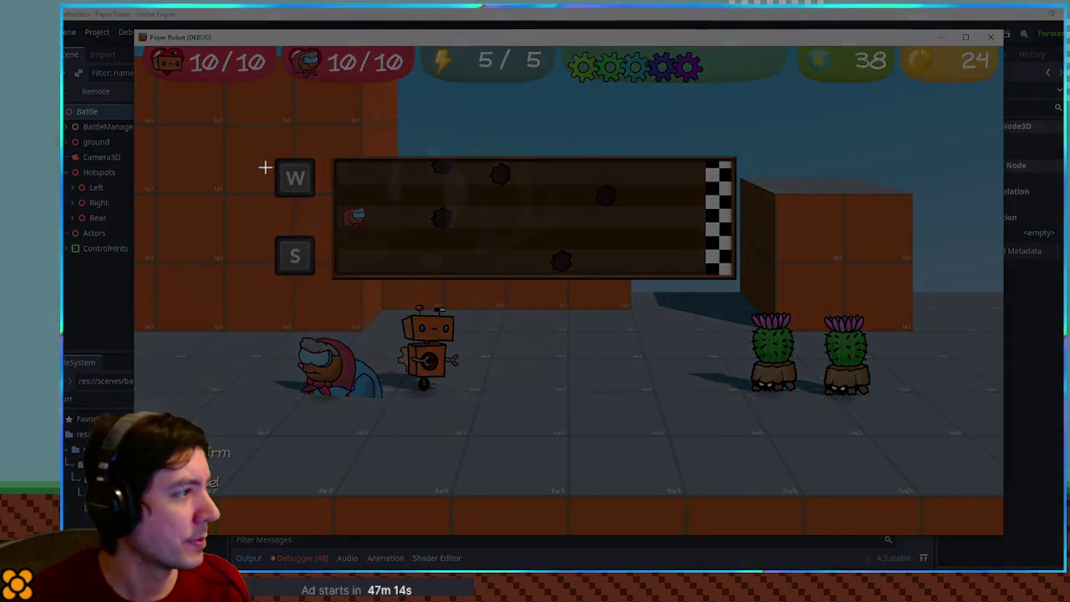
# Step: Snip the minigame's rock-track panel and paste it below the first screenshot in Paint
pyautogui.moveTo(256, 123); pyautogui.dragTo(777, 317)
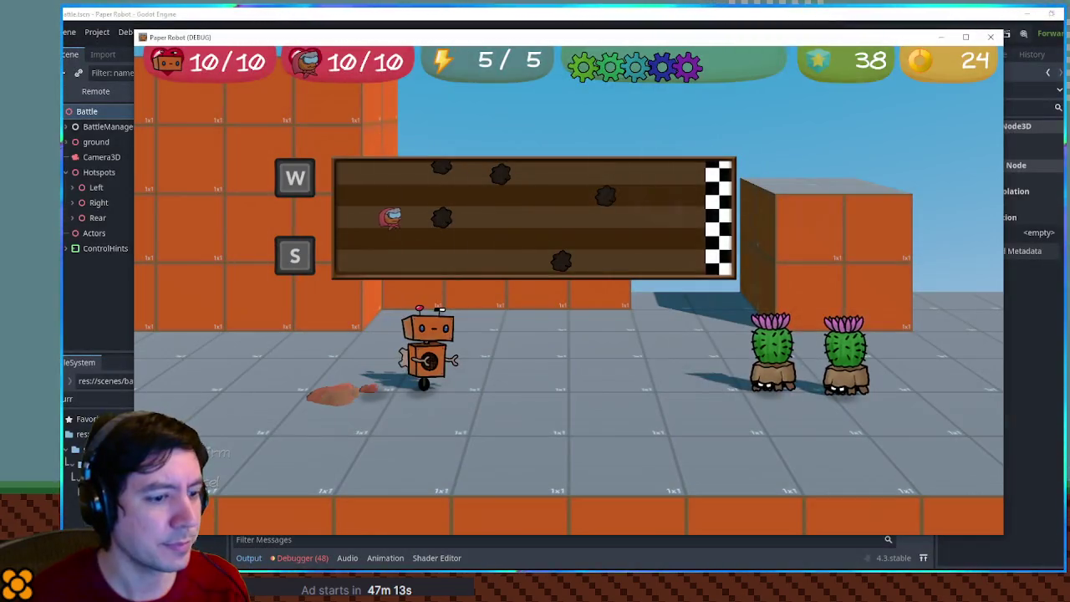
pyautogui.hotkey('alt', 'Tab')
pyautogui.hotkey('ctrl', 'v')
pyautogui.hotkey('ctrl', 'v')
pyautogui.moveTo(497, 251); pyautogui.dragTo(478, 380)
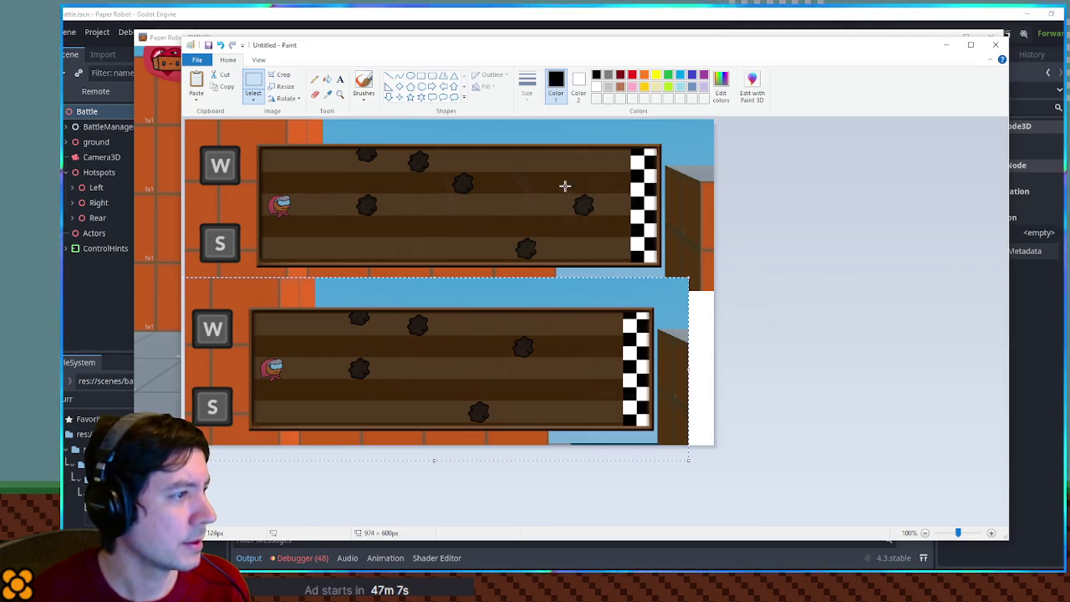
# Step: Undo and redo the second paste to compare, nudge Paint right, and minimize it
pyautogui.hotkey('ctrl', 'z')
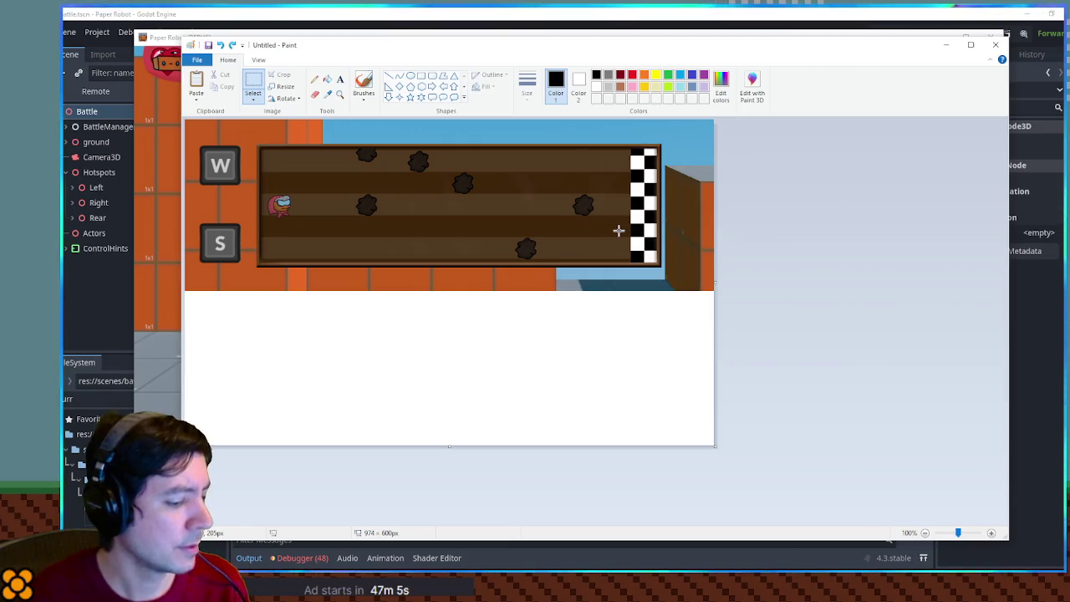
pyautogui.hotkey('ctrl', 'y')
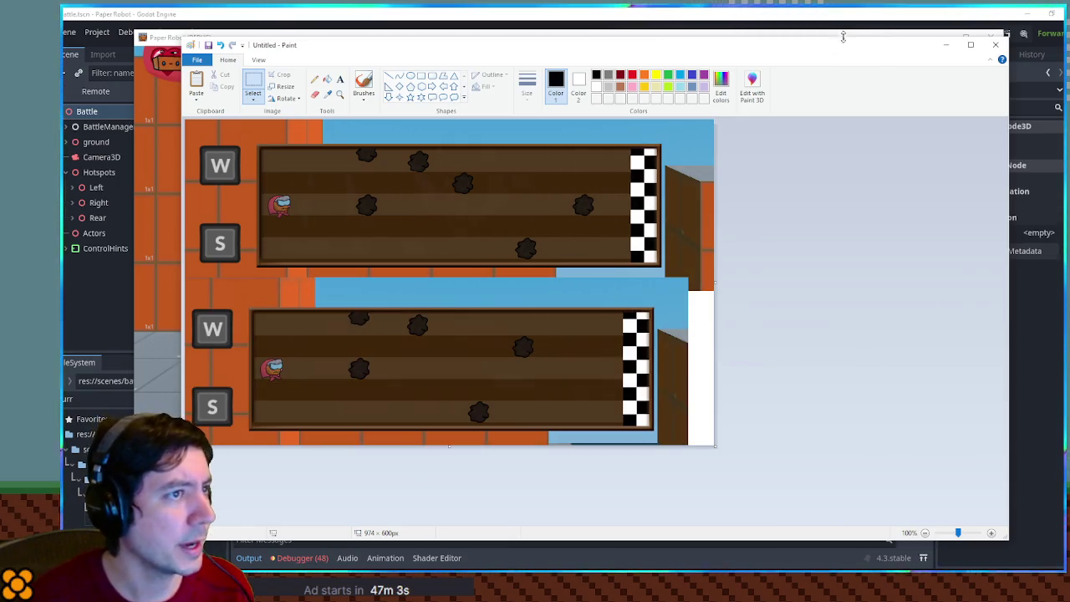
pyautogui.moveTo(844, 40); pyautogui.dragTo(873, 59)
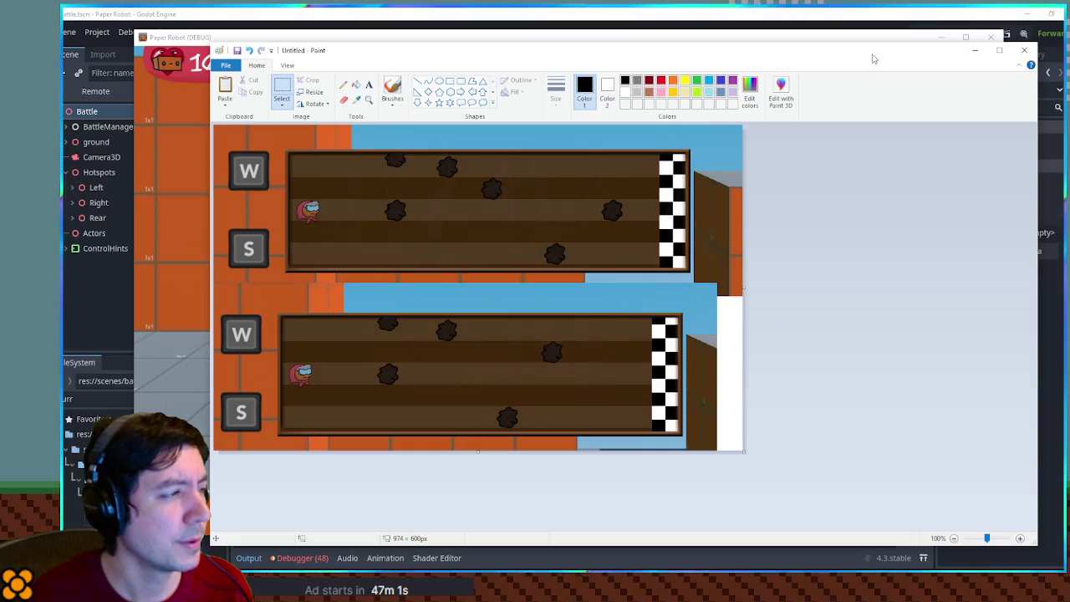
pyautogui.click(982, 53)
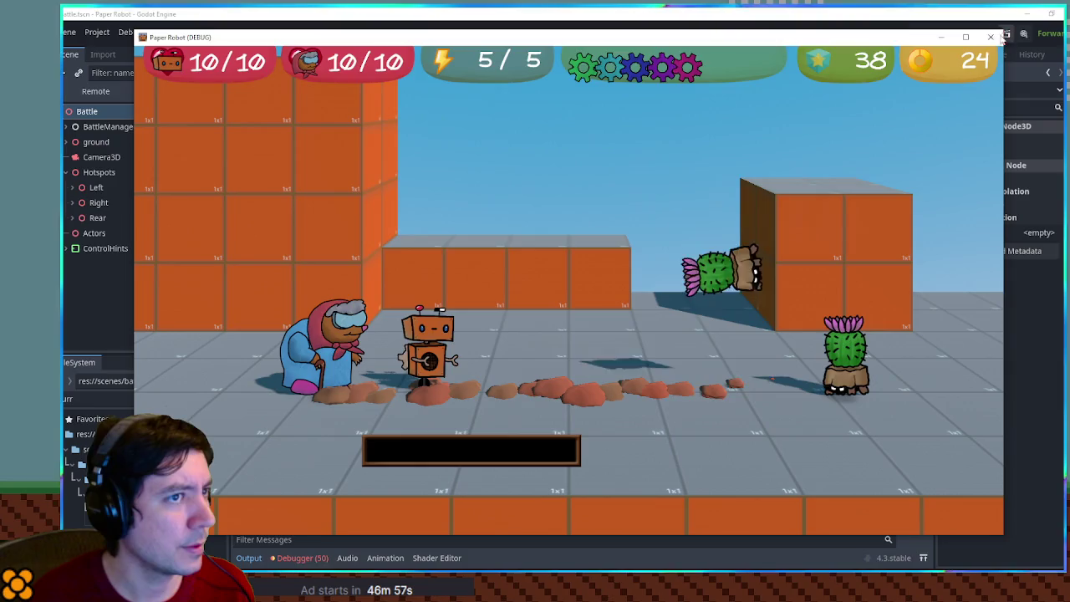
# Step: Close the game and trace the rock and newRock references through the _ready loop
pyautogui.click(993, 38)
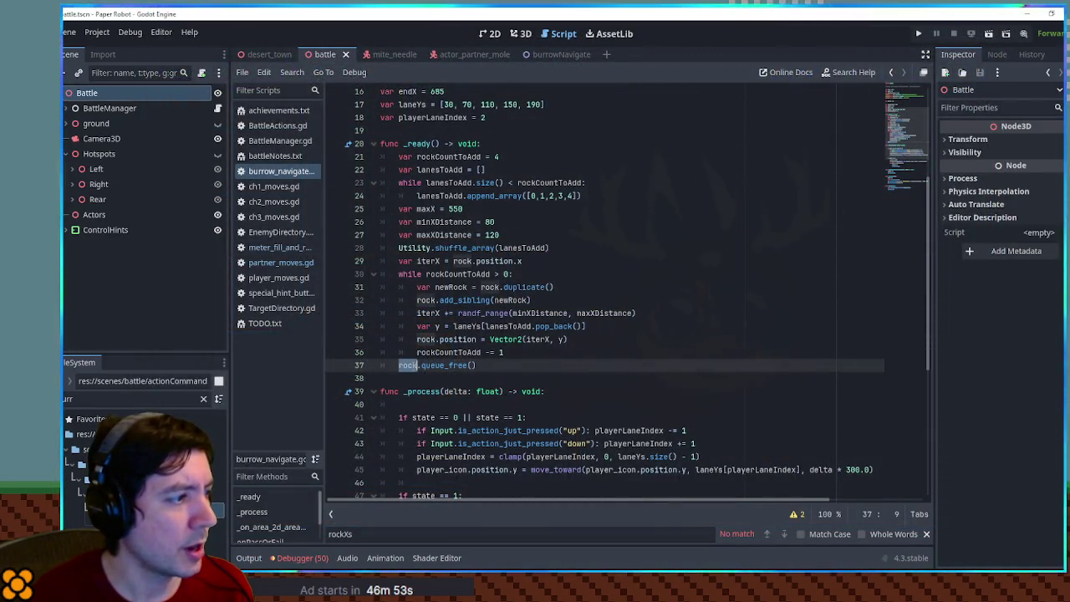
pyautogui.doubleClick(410, 366)
pyautogui.scroll(5, 499, 363)
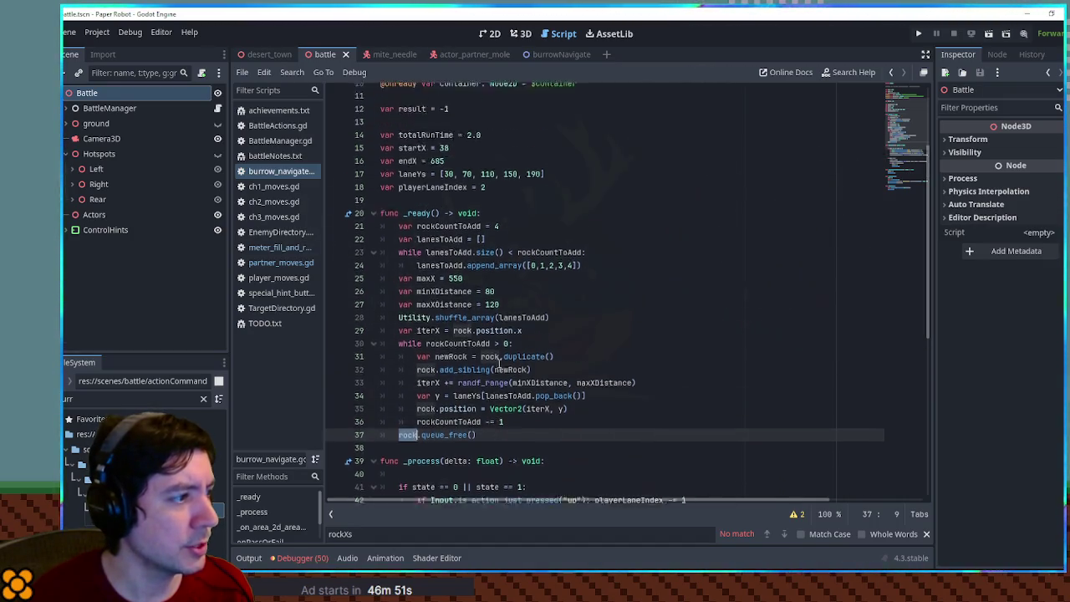
pyautogui.doubleClick(450, 184)
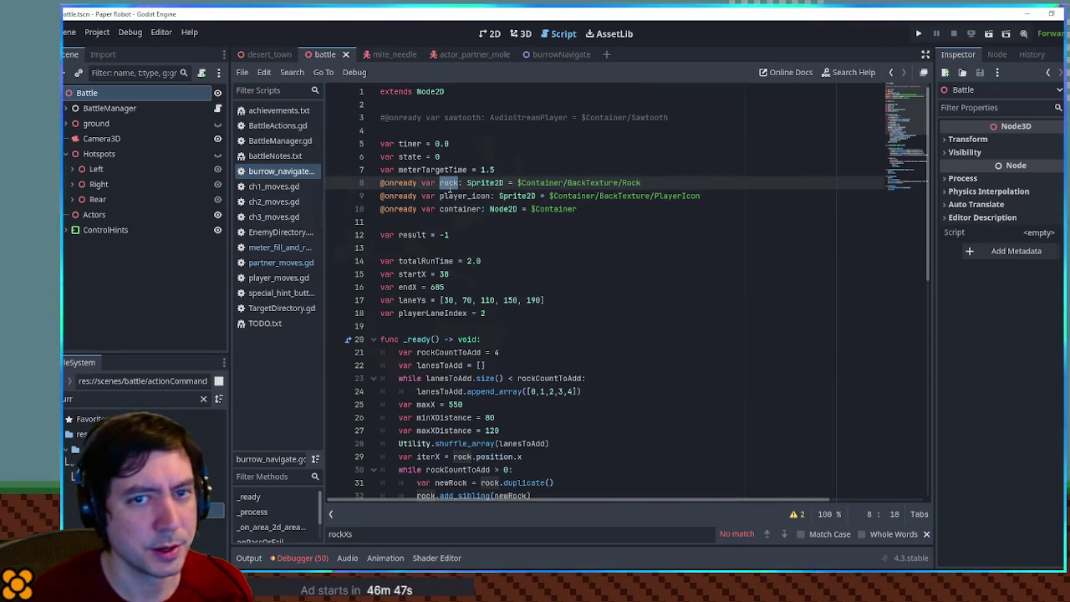
pyautogui.scroll(-5, 450, 190)
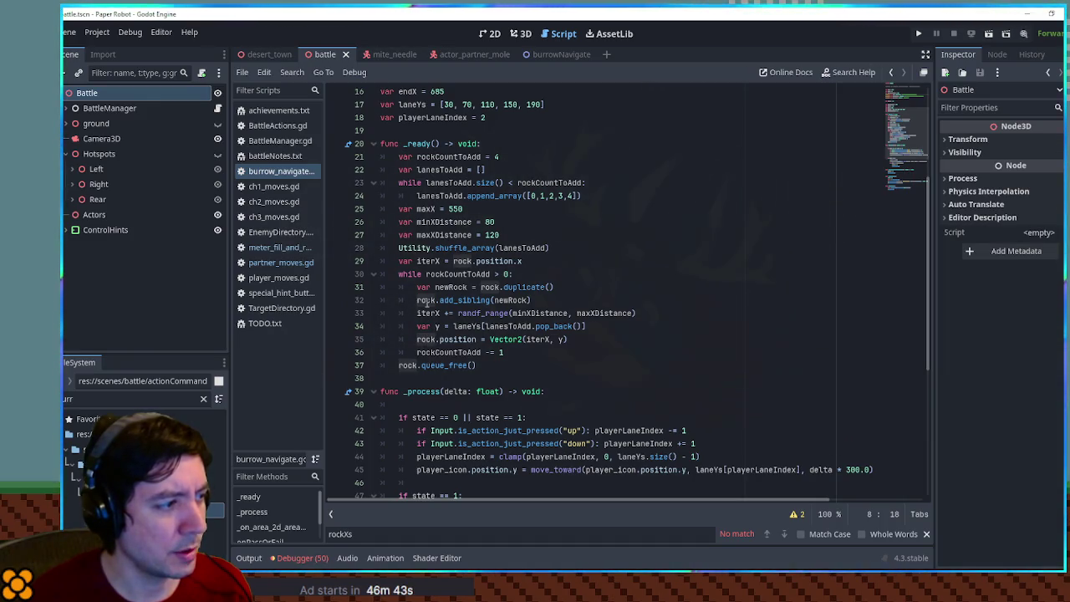
pyautogui.doubleClick(500, 300)
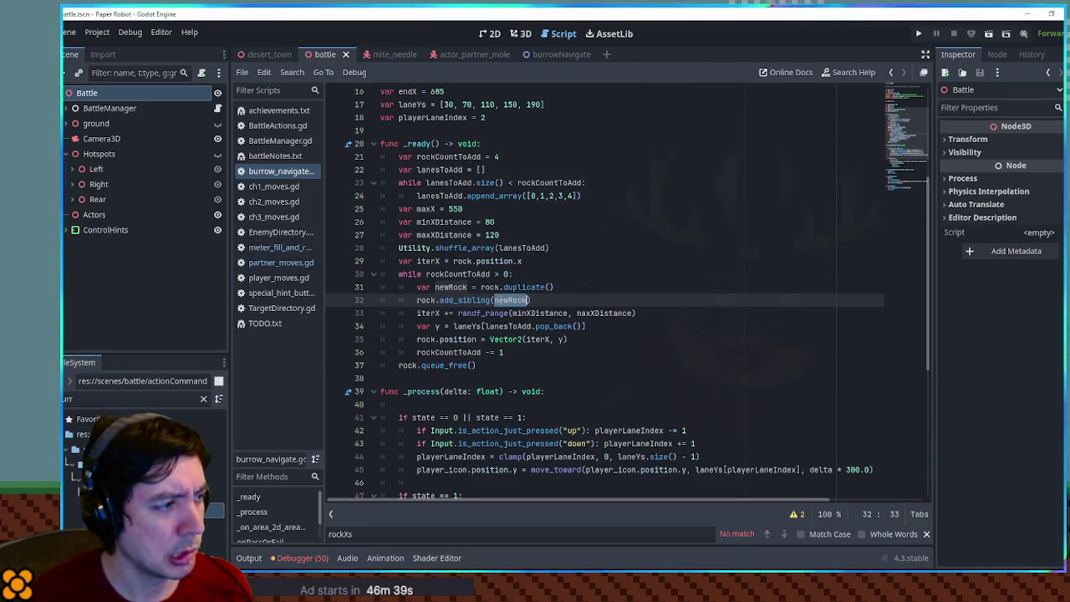
pyautogui.click(492, 288)
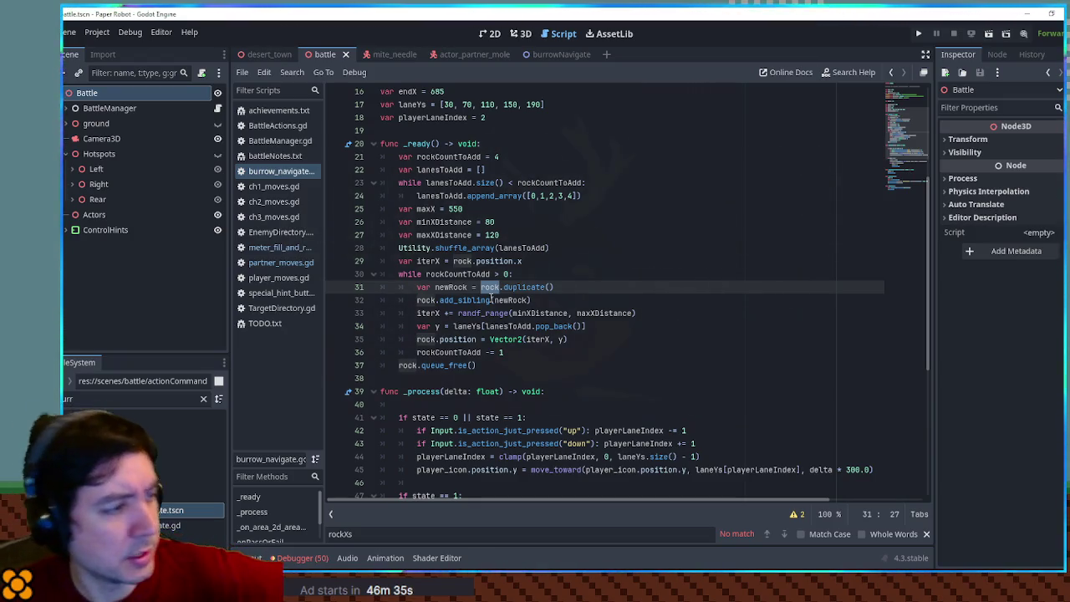
pyautogui.doubleClick(426, 339)
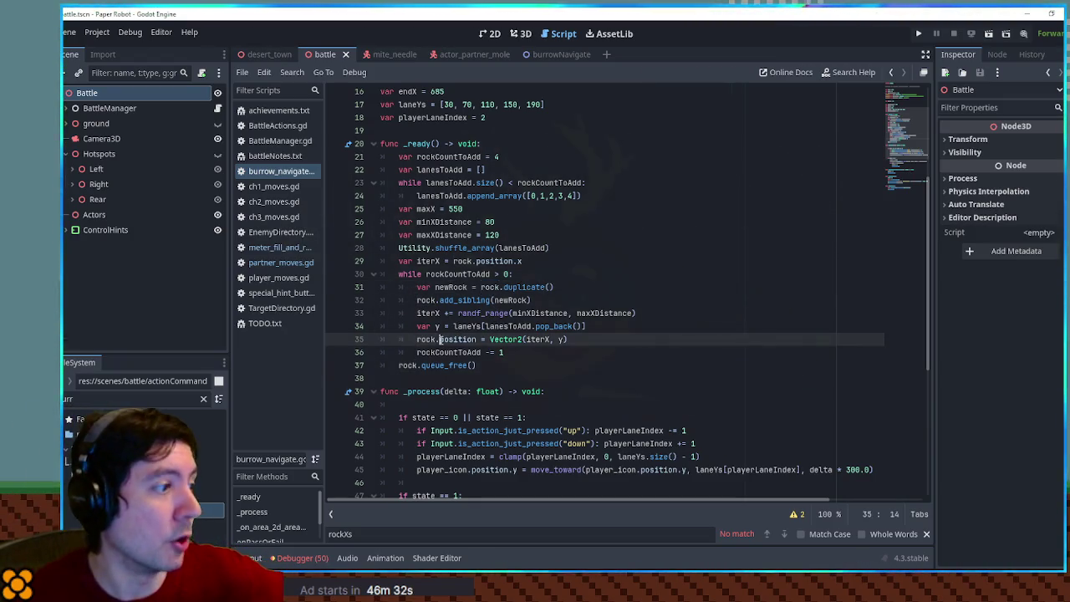
# Step: Make line 35 position newRock instead of rock, keeping rock.queue_free() on line 37
pyautogui.doubleClick(501, 301)
pyautogui.hotkey('ctrl', 'c')
pyautogui.doubleClick(426, 339)
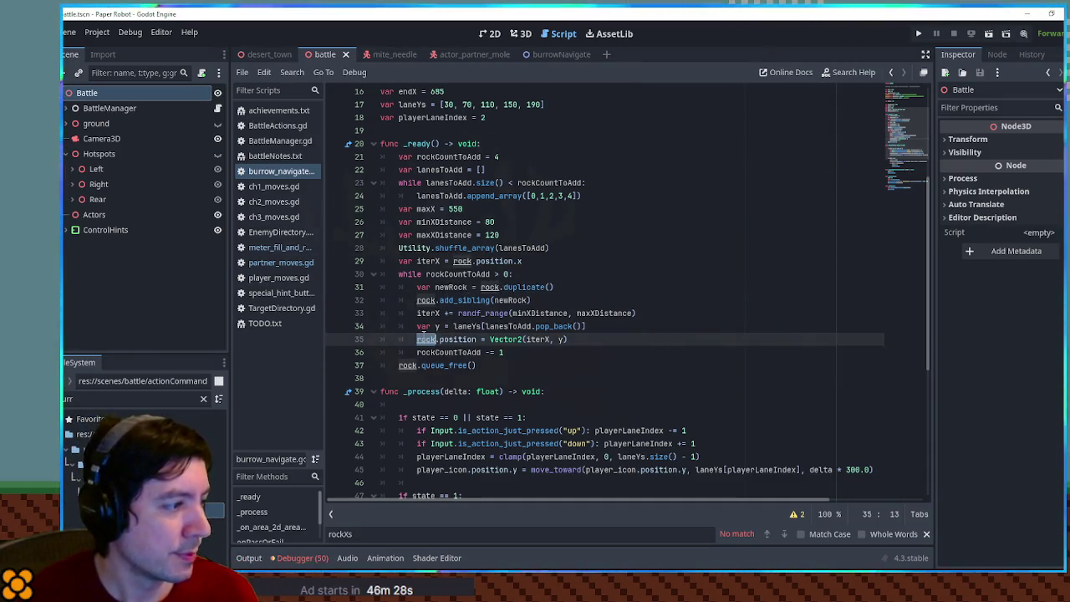
pyautogui.hotkey('ctrl', 'v')
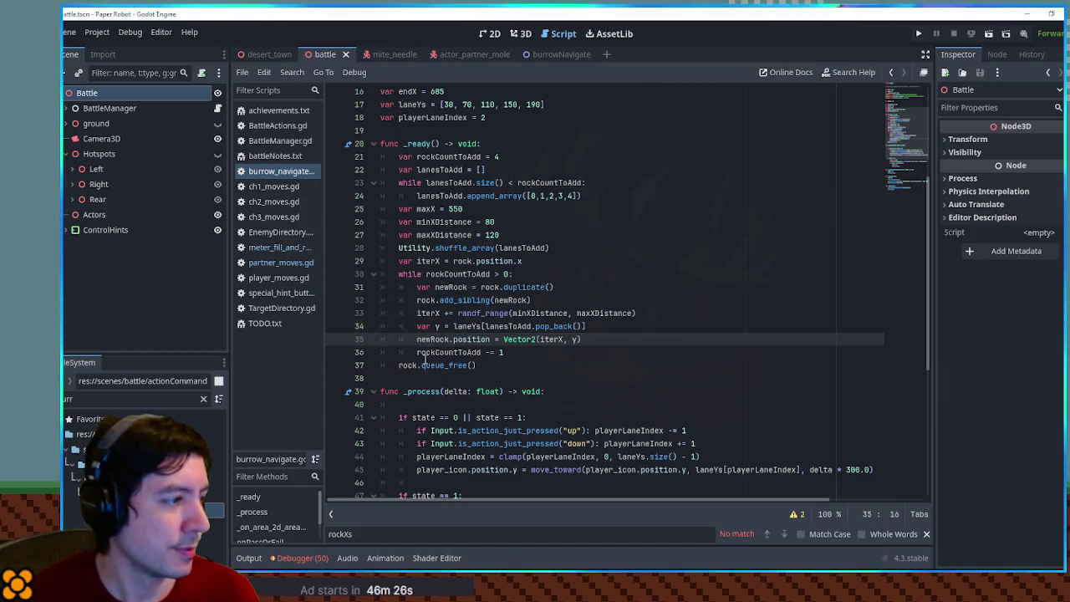
pyautogui.doubleClick(407, 366)
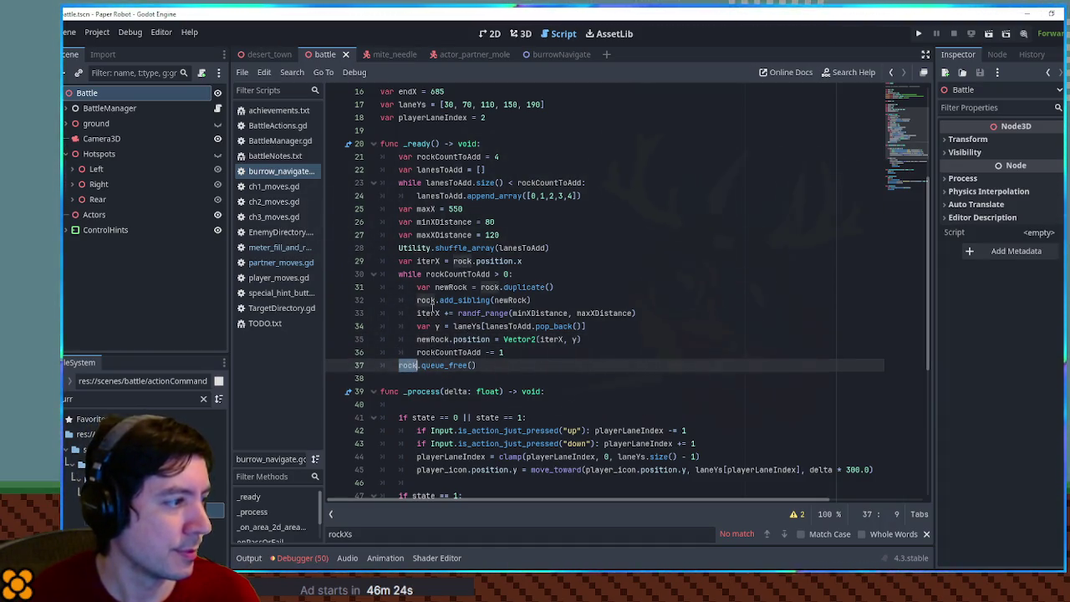
pyautogui.click(499, 365)
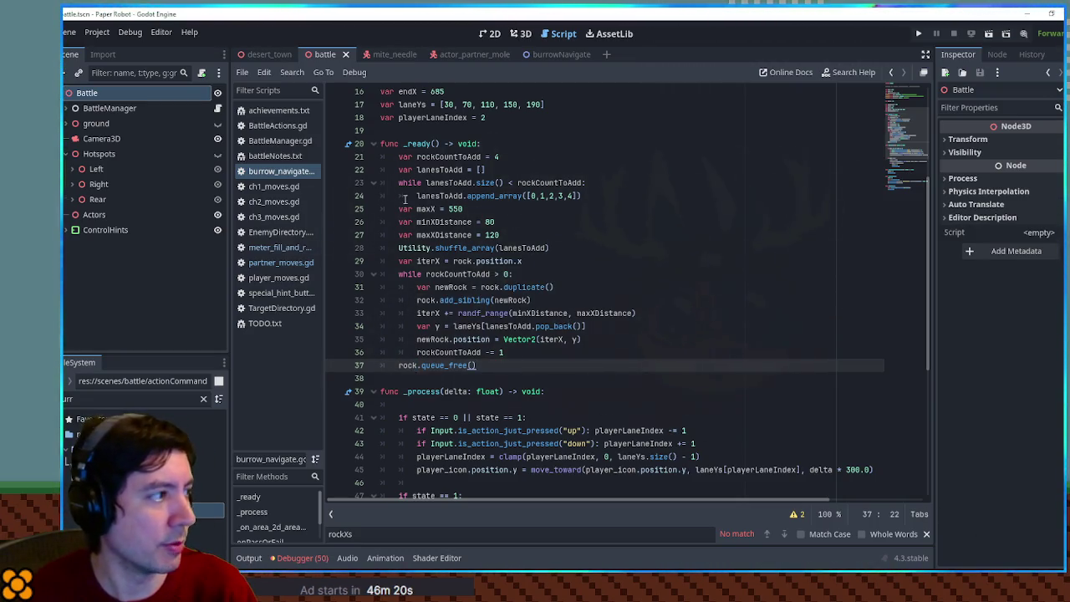
pyautogui.click(545, 53)
# Step: Delete the Rock2 node, save the burrowNavigate scene, and run the battle to test
pyautogui.click(490, 34)
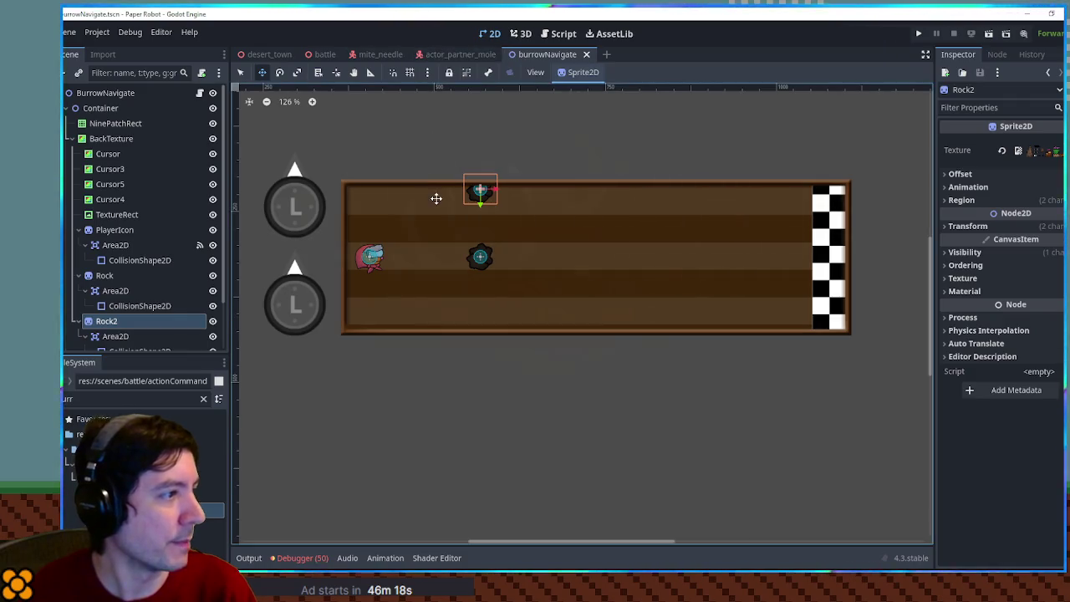
pyautogui.click(135, 326)
pyautogui.press('Delete')
pyautogui.hotkey('ctrl', 's')
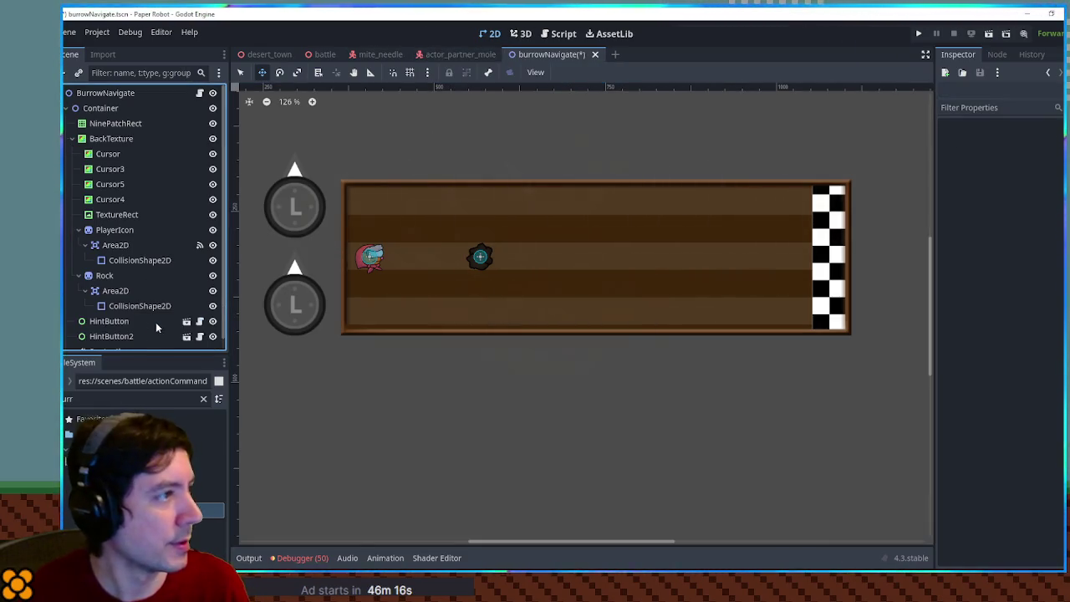
pyautogui.click(320, 57)
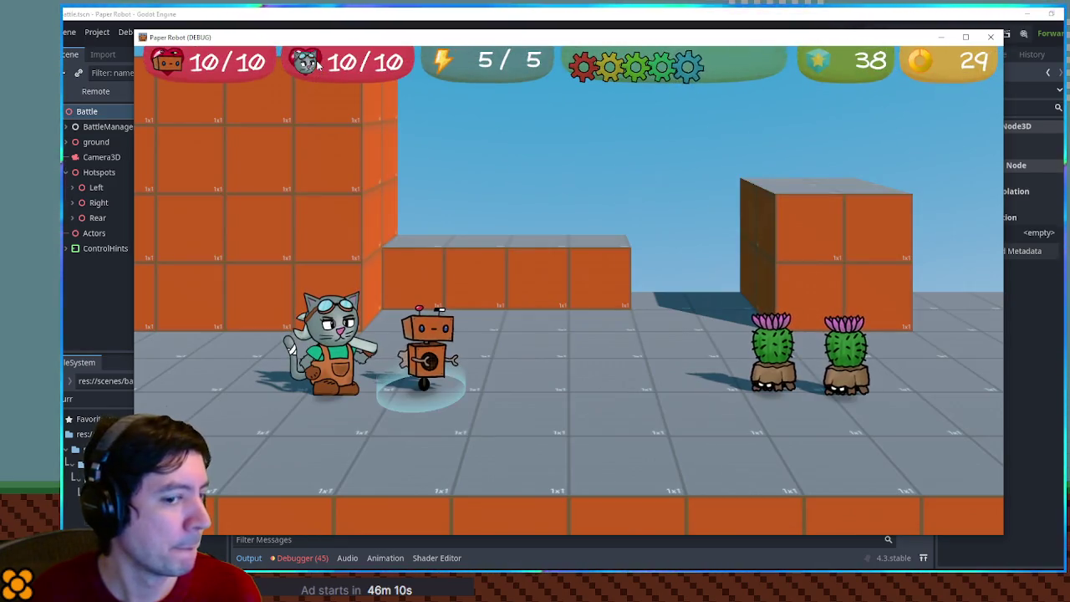
# Step: In the battle's Tactics menu, change partners, swapping Kat out for Molemaw
pyautogui.press('Down')
pyautogui.press('Up')
pyautogui.press('Down')
pyautogui.press('Return')
pyautogui.press('Up')
pyautogui.press('Return')
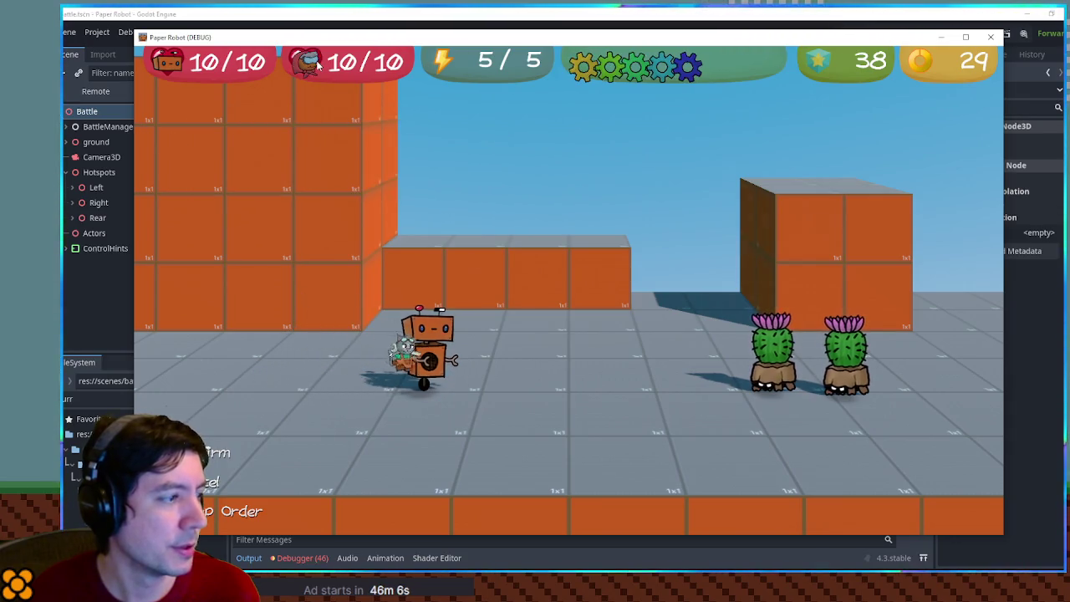
# Step: Attack a Cactite with Molemaw's Underwhelm and dodge rocks in the lane minigame
pyautogui.press('Return')
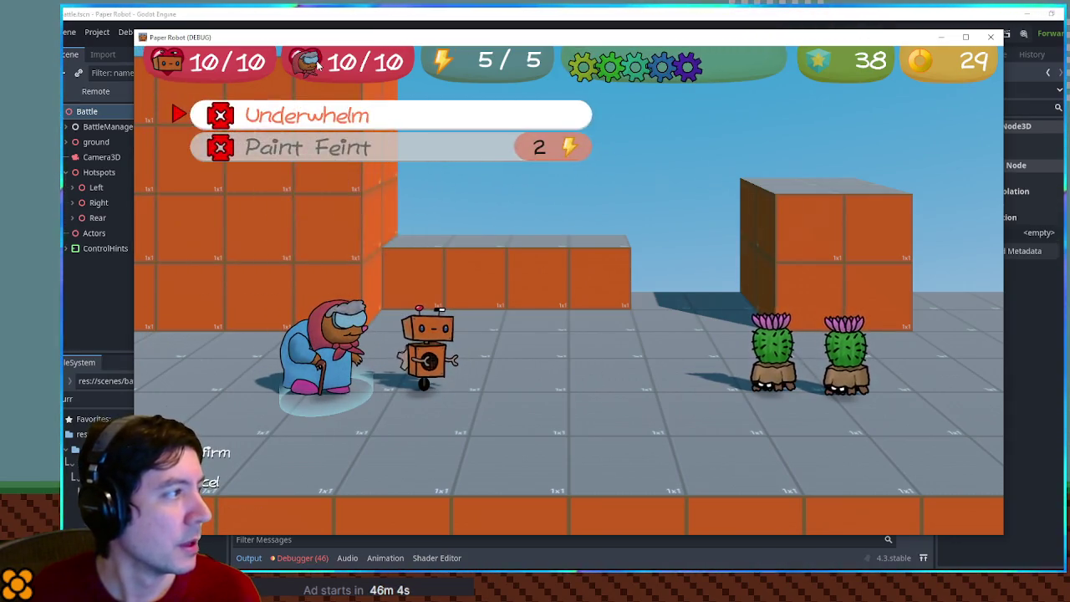
pyautogui.press('Return')
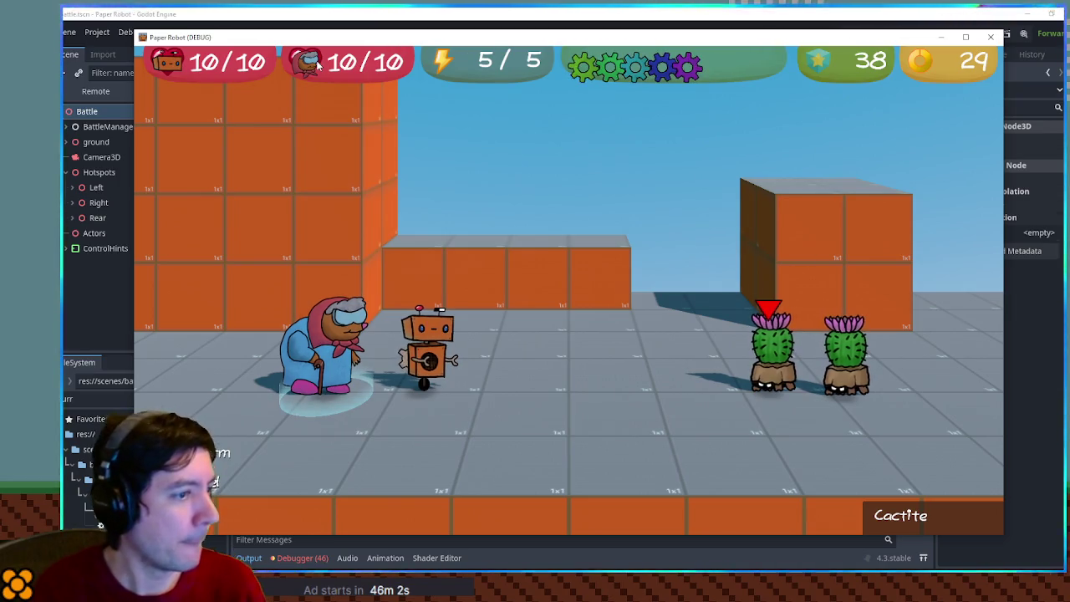
pyautogui.press('Return')
pyautogui.press('w')
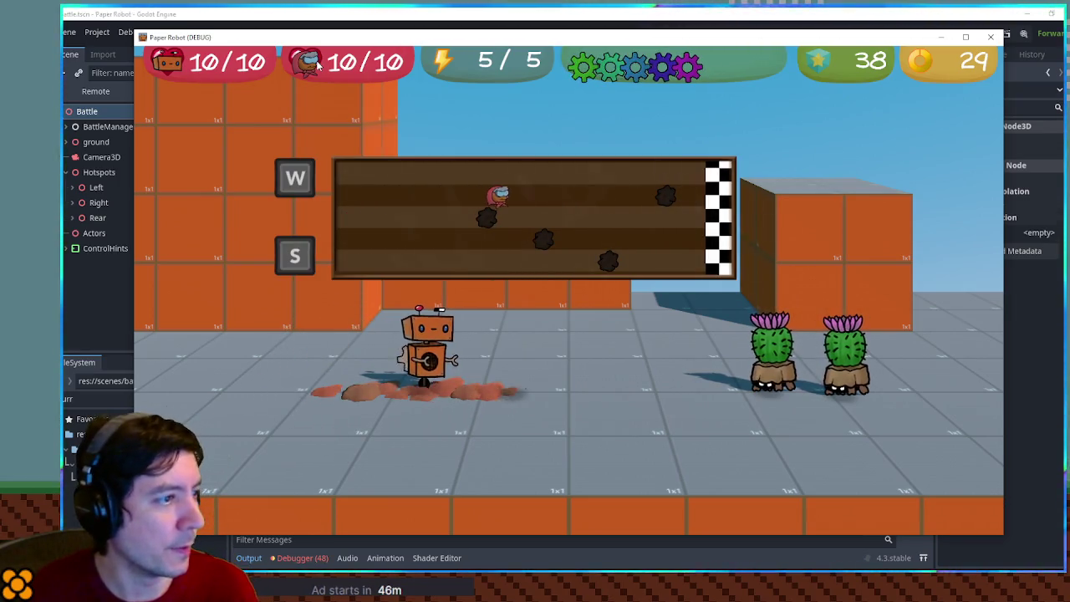
pyautogui.press('s')
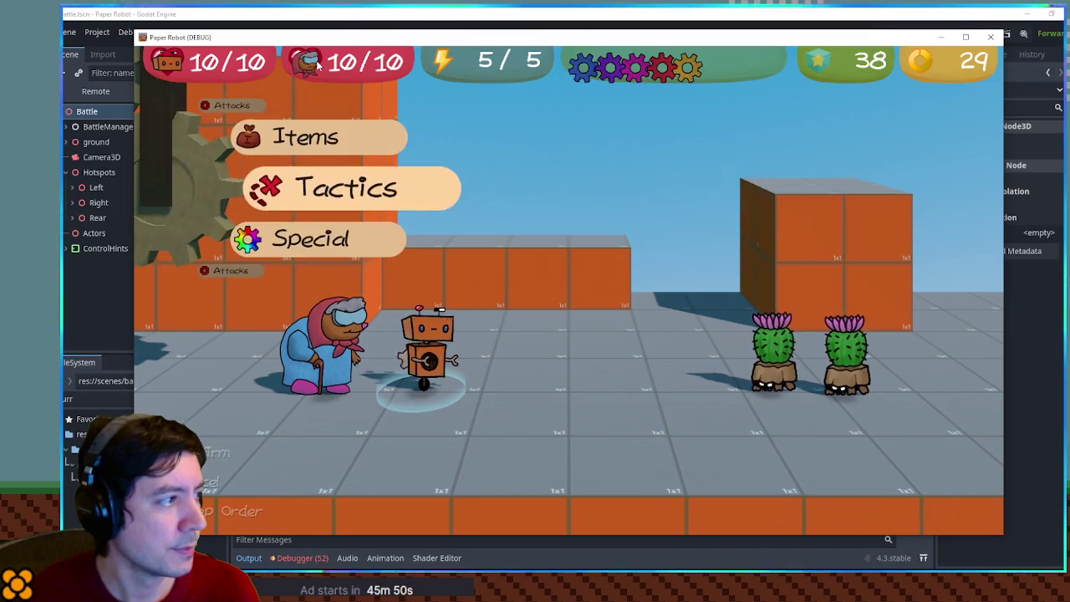
# Step: Have the robot defend, then aim Underwhelm at the first cactus and start the minigame
pyautogui.press('Return')
pyautogui.press('Return')
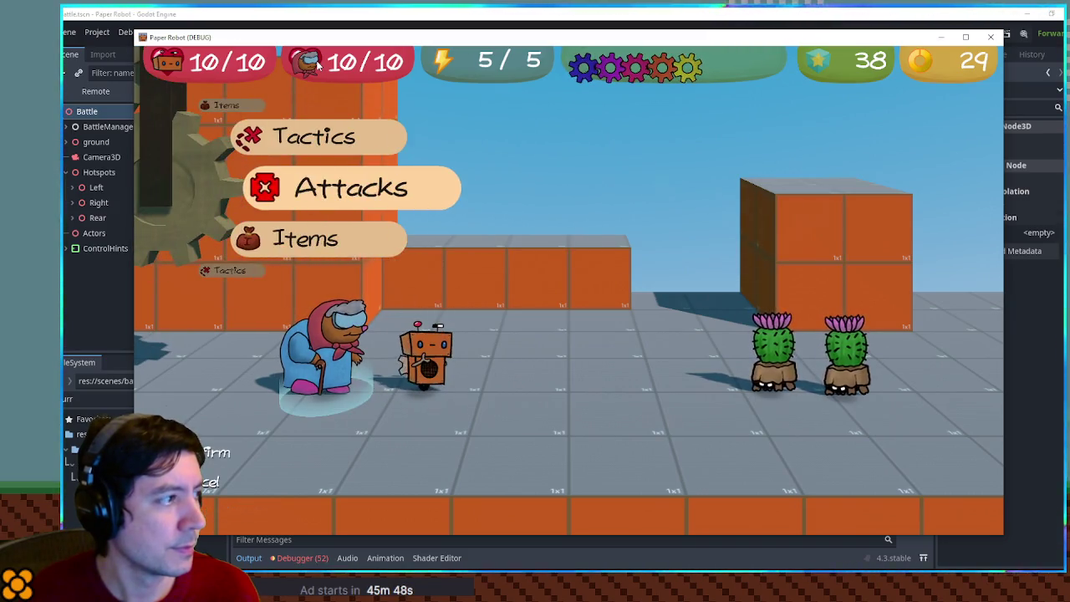
pyautogui.press('Return')
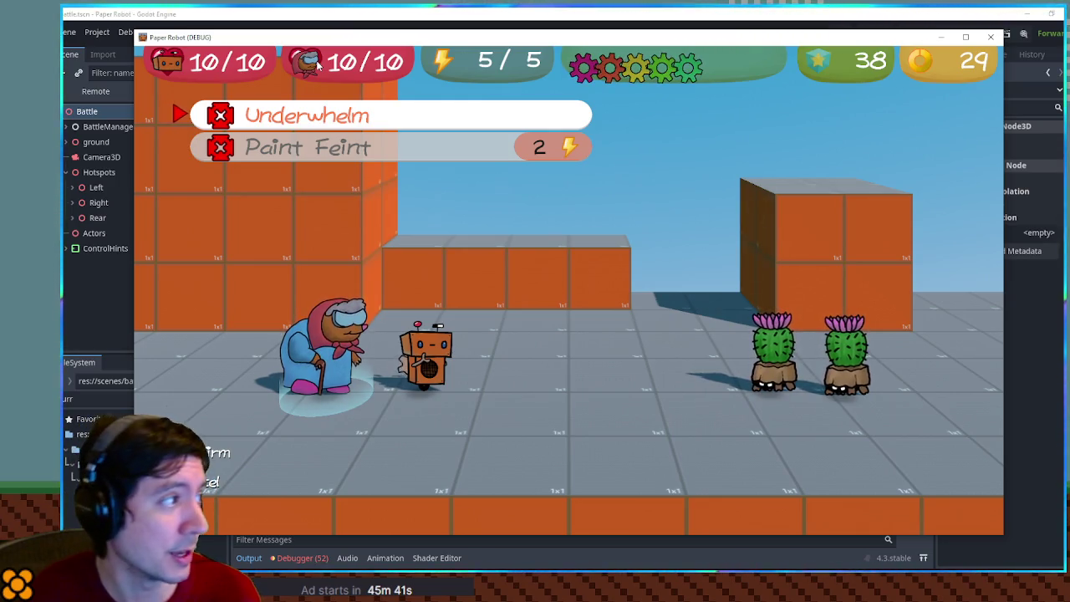
pyautogui.press('Return')
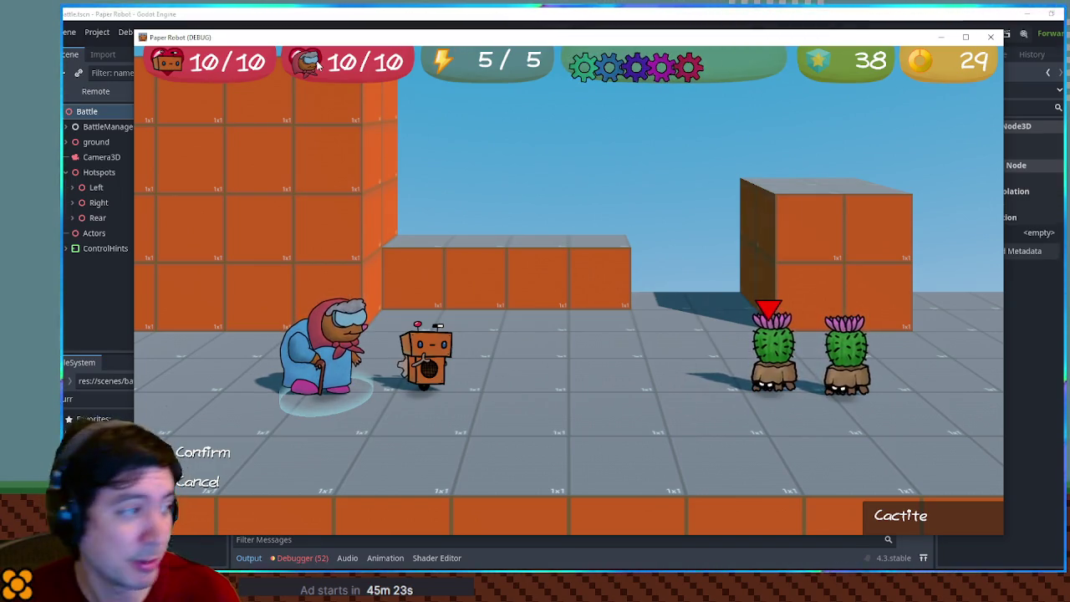
pyautogui.press('Return')
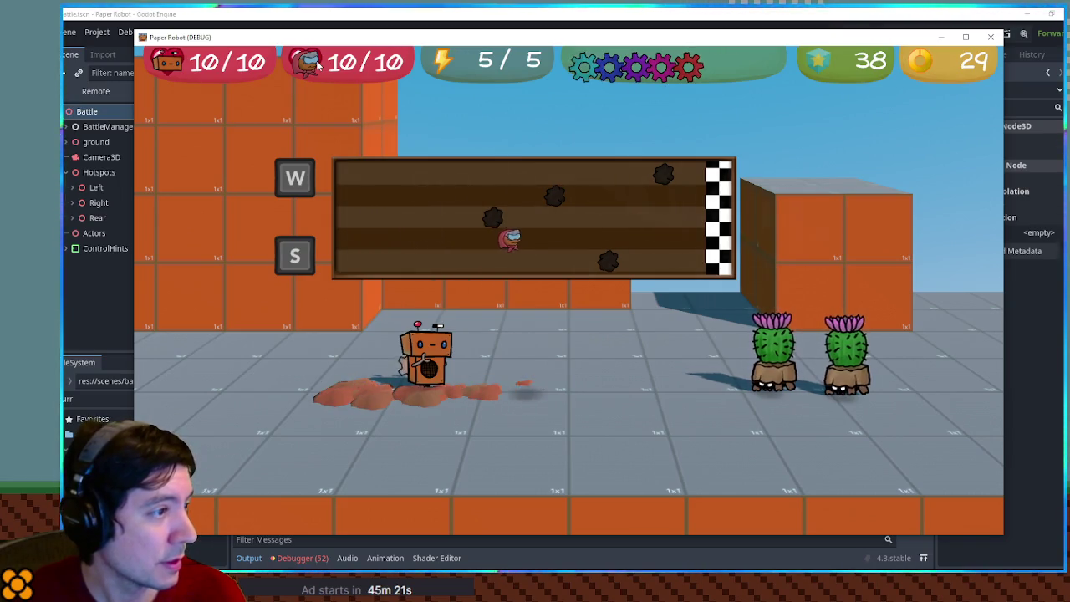
# Step: Dodge rocks in the burrow minigame by moving up lanes with W
pyautogui.press('w')
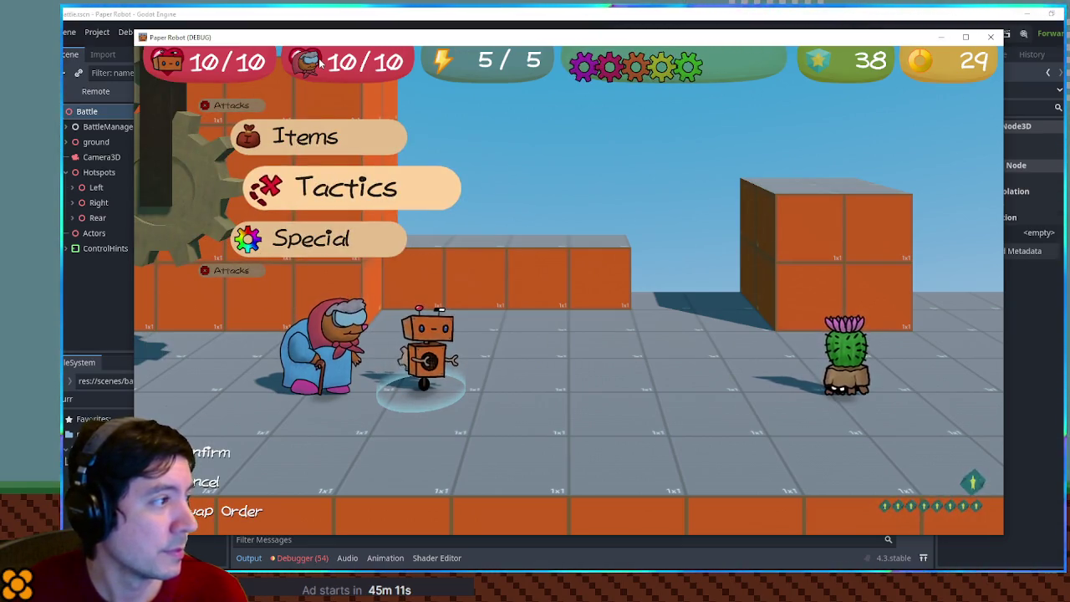
pyautogui.press('Return')
pyautogui.press('Return')
pyautogui.press('Return')
pyautogui.press('Return')
pyautogui.press('w')
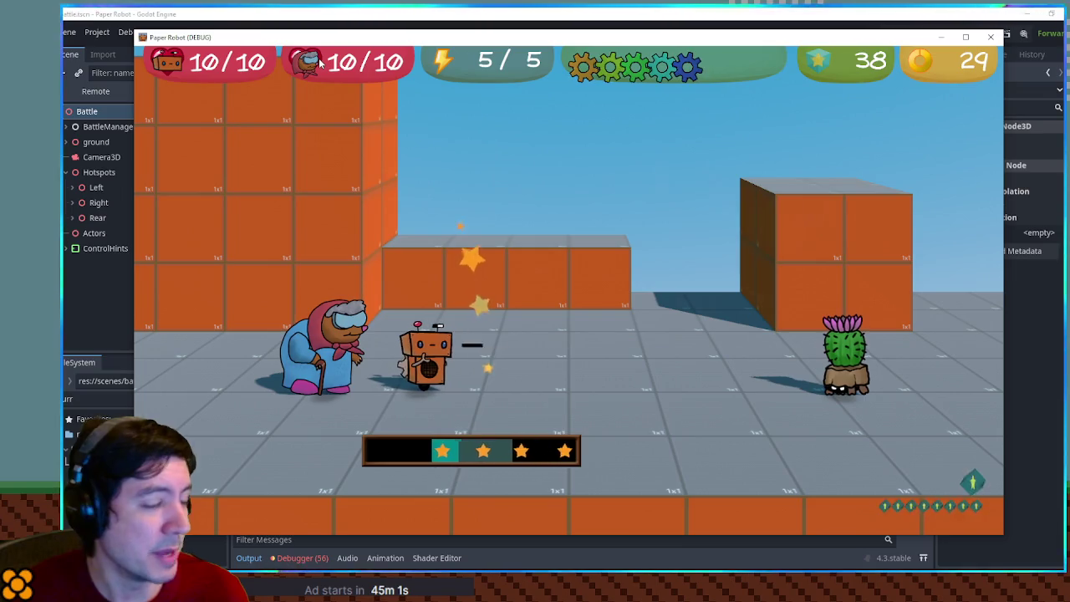
# Step: Swap the robot and Granny, finish the last tunnel attack, and close the game window
pyautogui.press('Return')
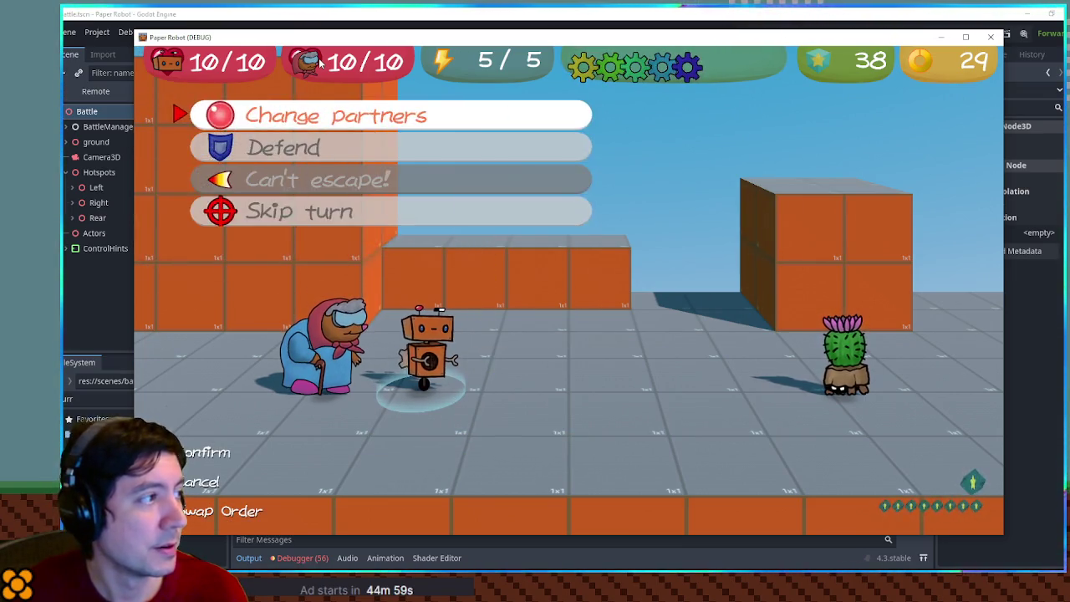
pyautogui.press('Return')
pyautogui.press('Return')
pyautogui.press('Return')
pyautogui.press('Return')
pyautogui.press('s')
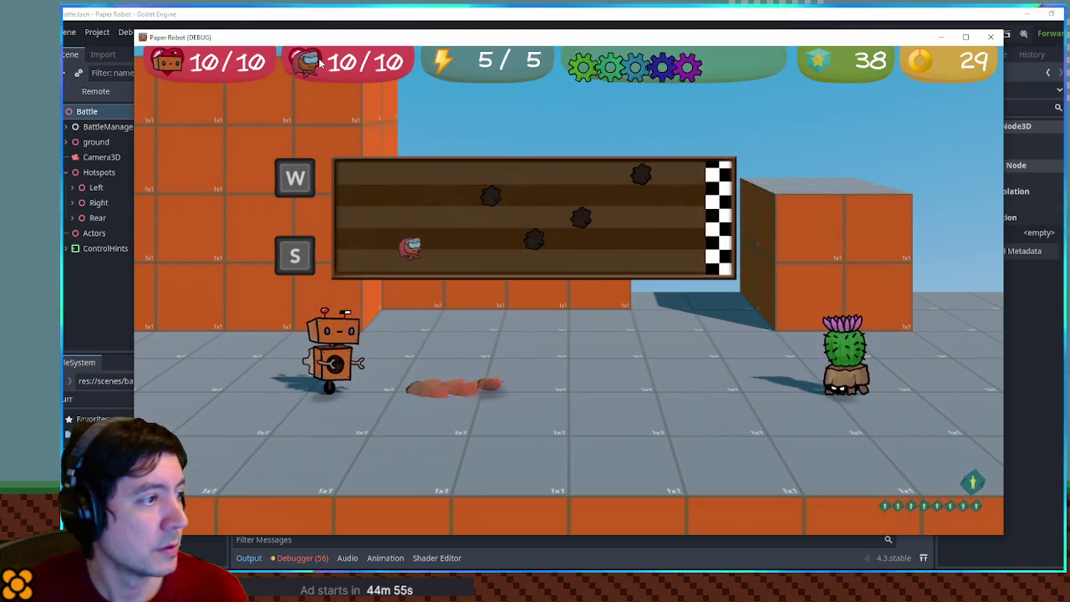
pyautogui.press('s')
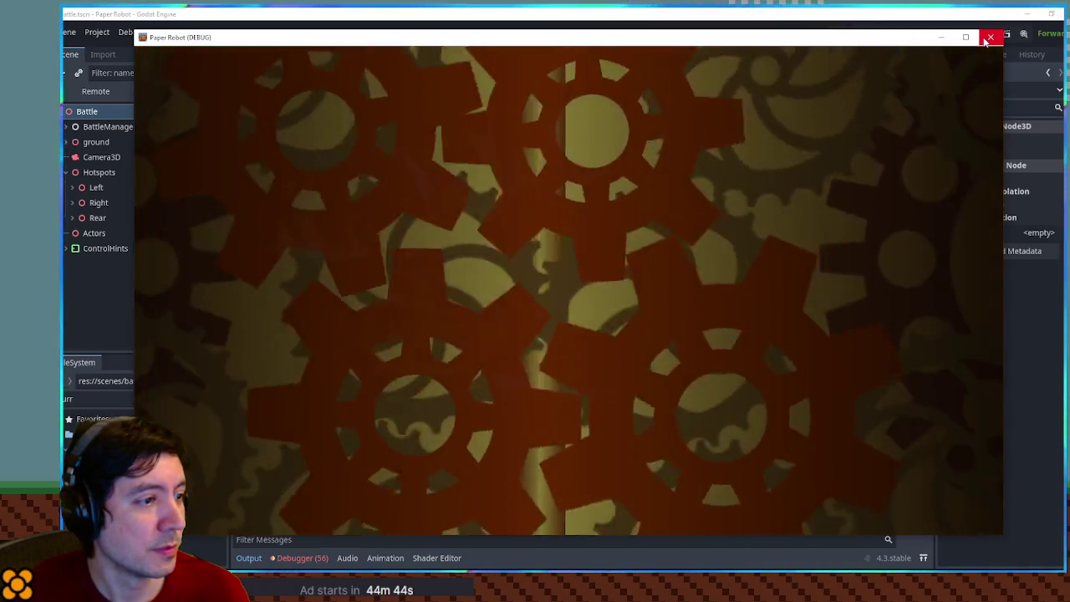
pyautogui.click(989, 37)
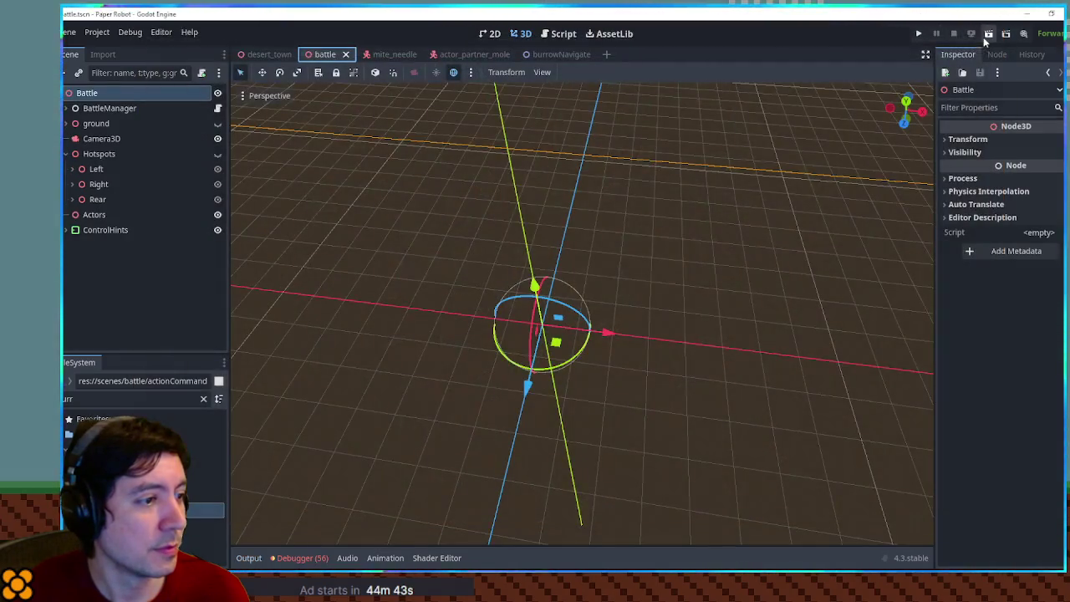
# Step: Close burrow_navigate.gd and delete the load and trigger action command comments in partner_moves.gd
pyautogui.click(547, 38)
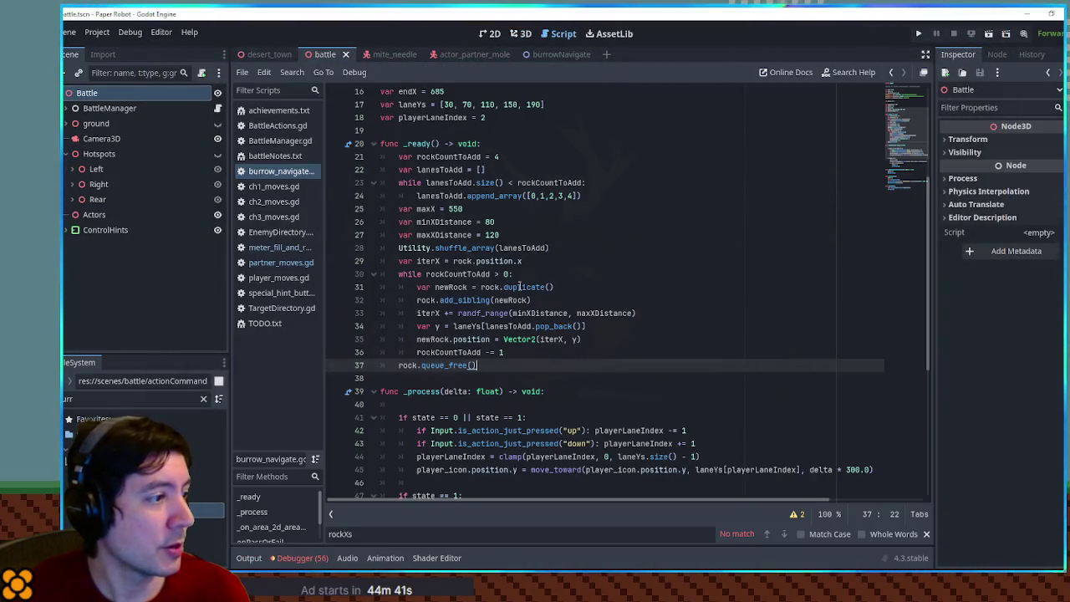
pyautogui.middleClick(280, 172)
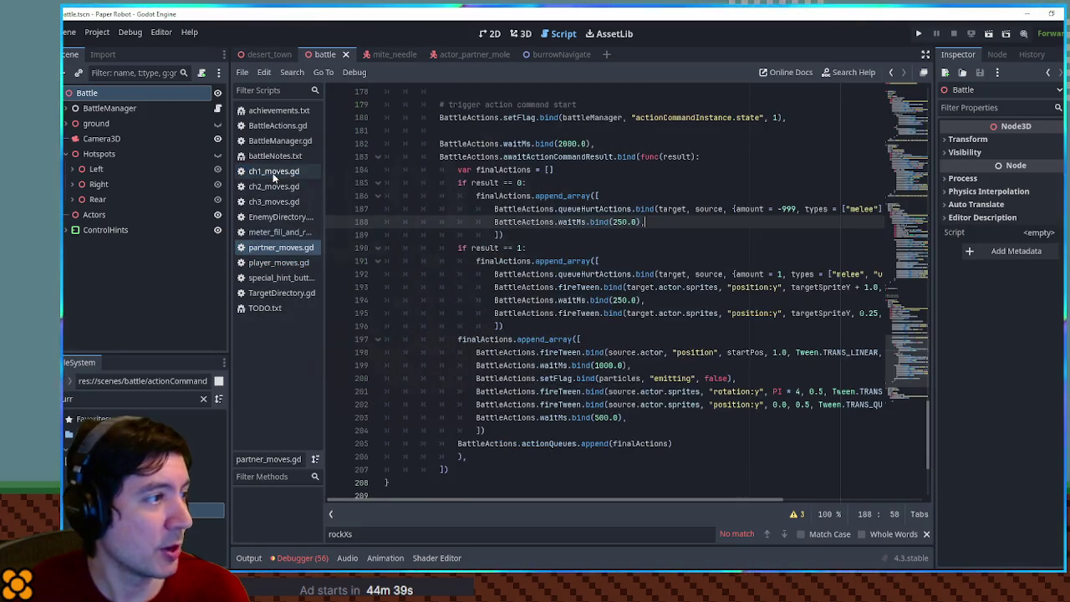
pyautogui.scroll(5, 577, 290)
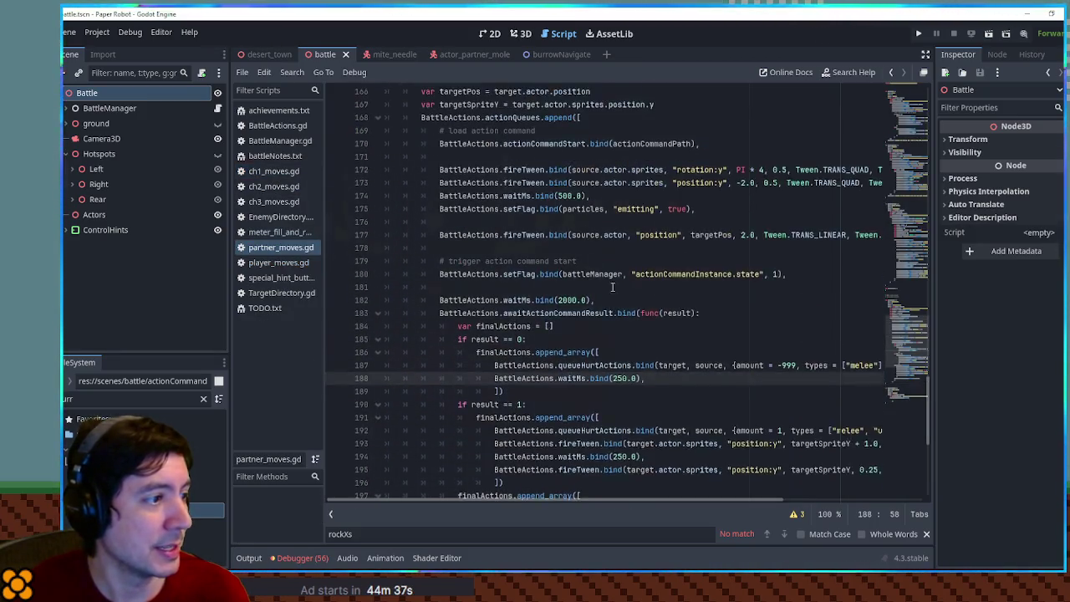
pyautogui.click(487, 170)
pyautogui.hotkey('ctrl', 'shift', 'k')
pyautogui.click(498, 284)
pyautogui.hotkey('ctrl', 'shift', 'k')
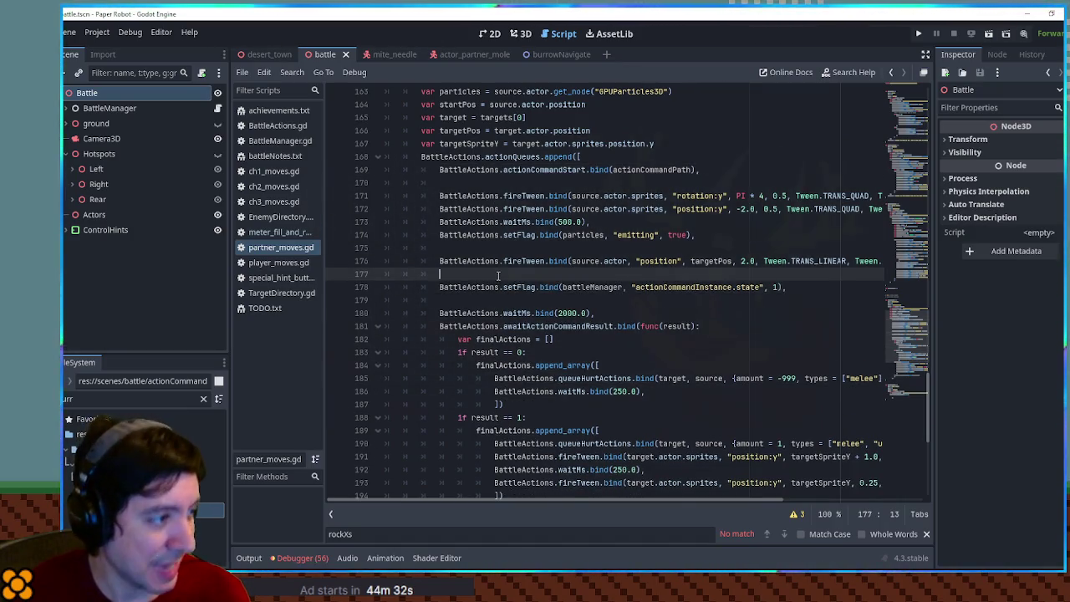
# Step: Move the setFlag line and remove the extra blank lines around it
pyautogui.hotkey('alt', 'Down')
pyautogui.click(495, 247)
pyautogui.hotkey('ctrl', 'shift', 'k')
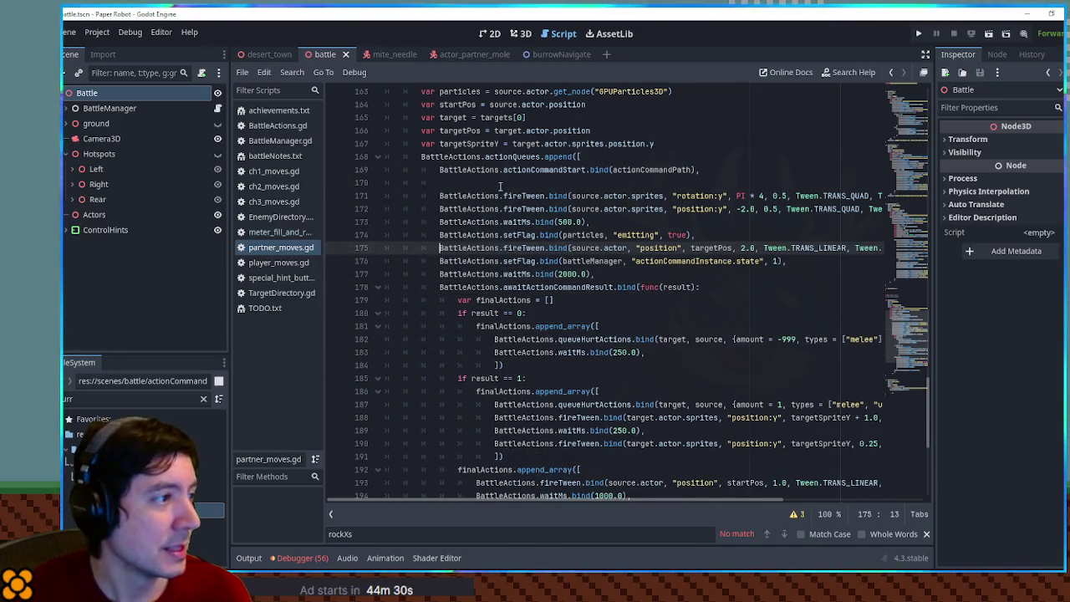
pyautogui.press('Up')
pyautogui.press('Up')
pyautogui.press('Up')
pyautogui.hotkey('ctrl', 'shift', 'k')
pyautogui.scroll(-5, 472, 377)
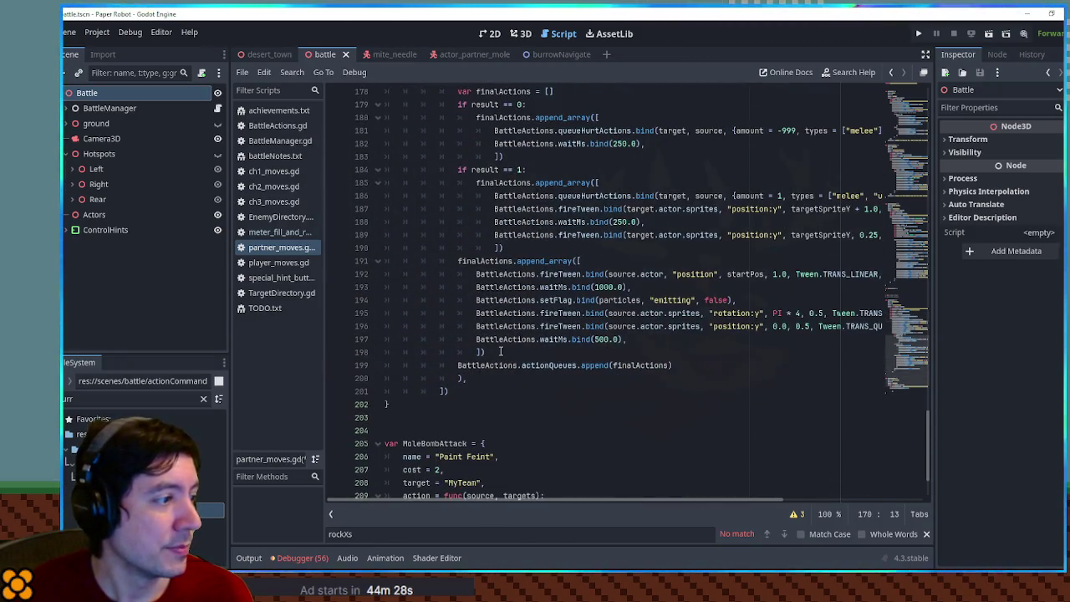
pyautogui.scroll(12, 494, 335)
# Step: Delete the TODO comment above MoleDigAttack and select the MoleBombAttack name
pyautogui.click(515, 313)
pyautogui.click(473, 250)
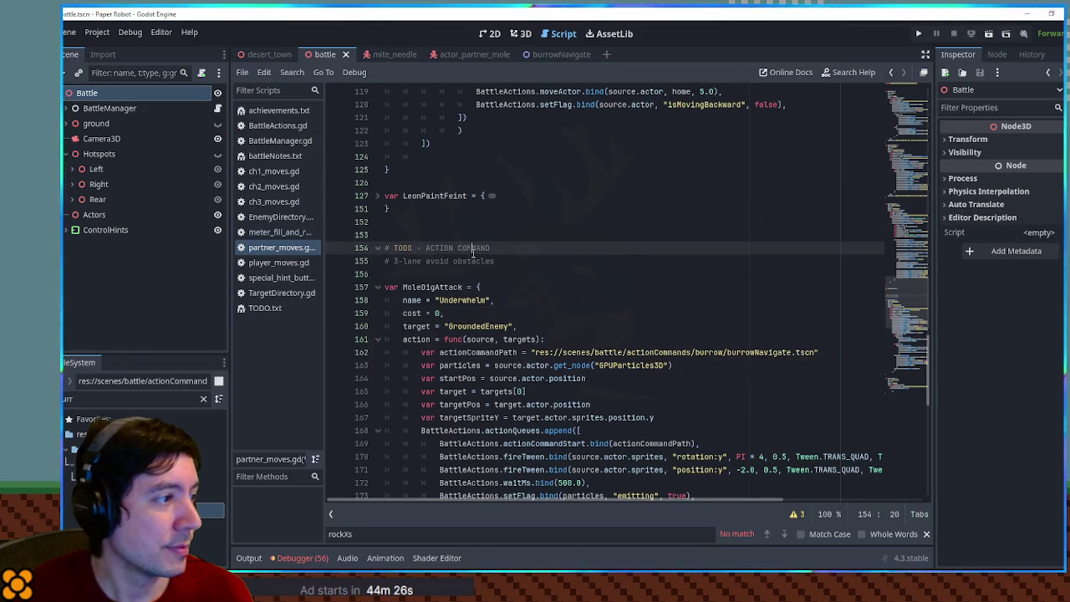
pyautogui.hotkey('ctrl', 'shift', 'k')
pyautogui.hotkey('ctrl', 'shift', 'k')
pyautogui.hotkey('ctrl', 'shift', 'k')
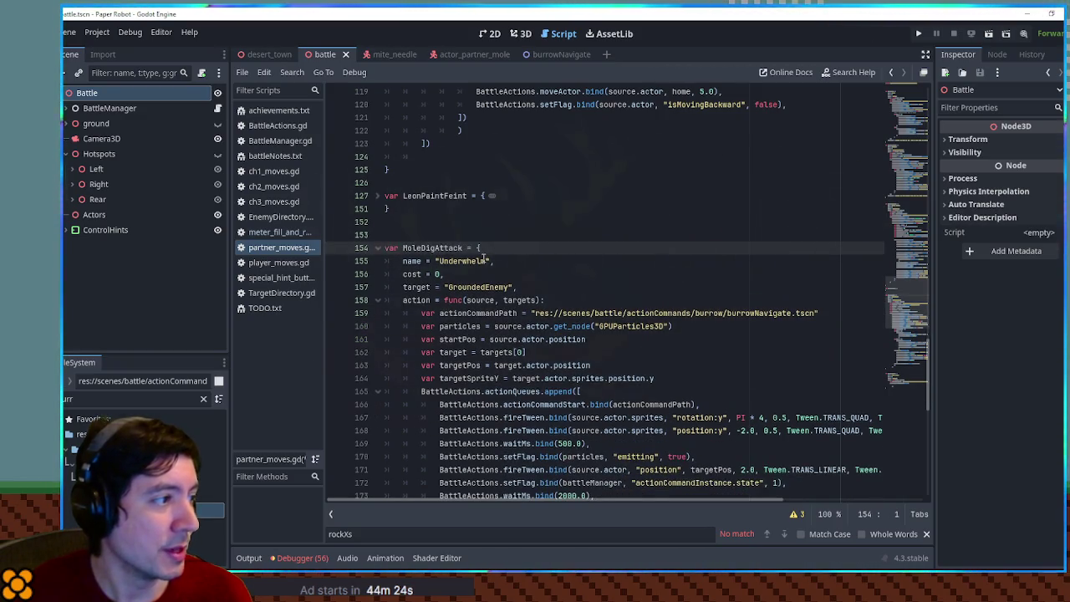
pyautogui.scroll(-12, 457, 380)
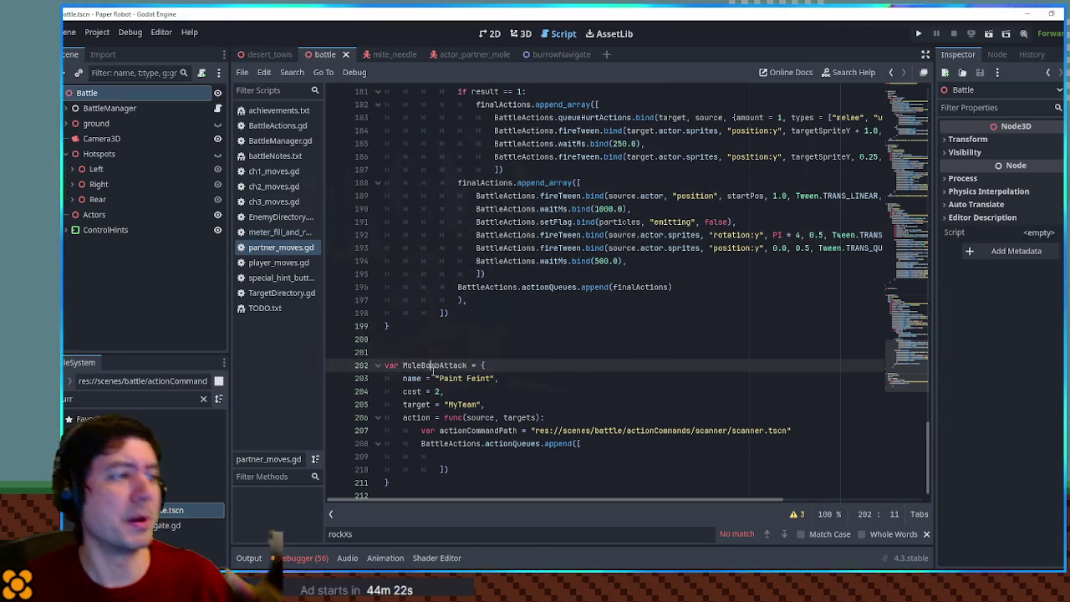
pyautogui.doubleClick(433, 365)
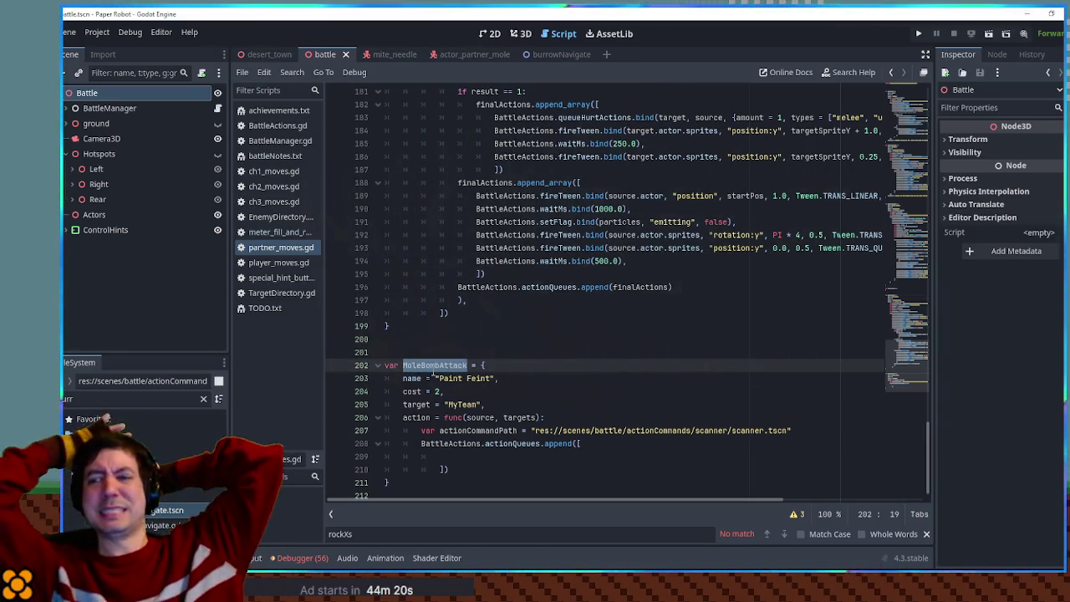